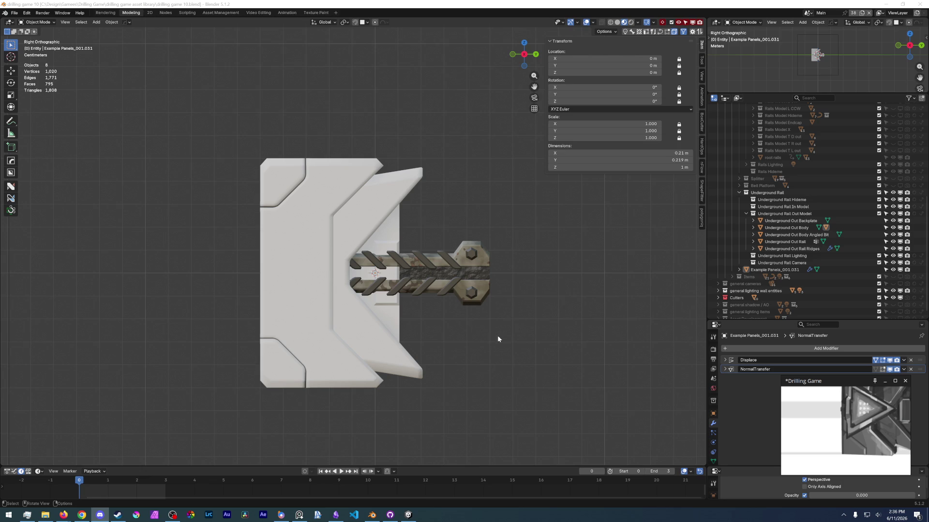
Step: Switch the viewport to Solid shading, zoom in on the rail model, and select the Underground Out Body
click(460, 346)
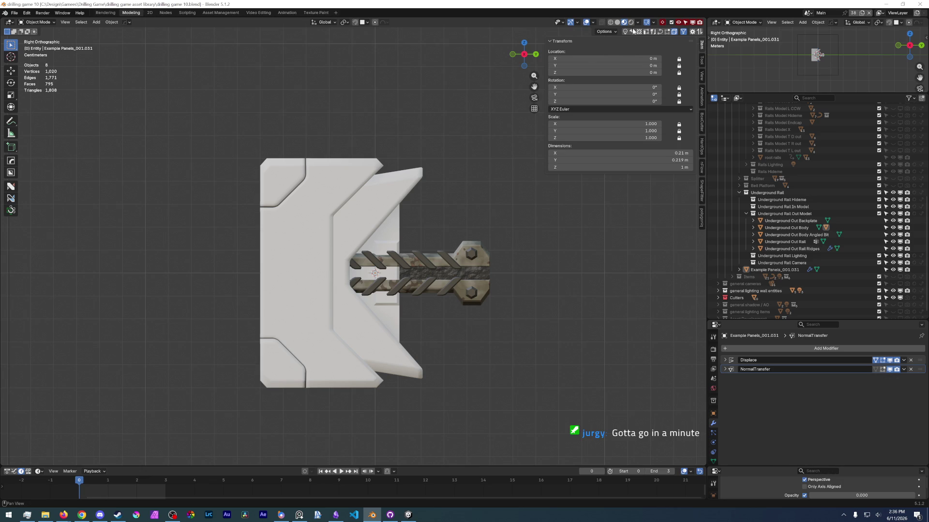
click(617, 22)
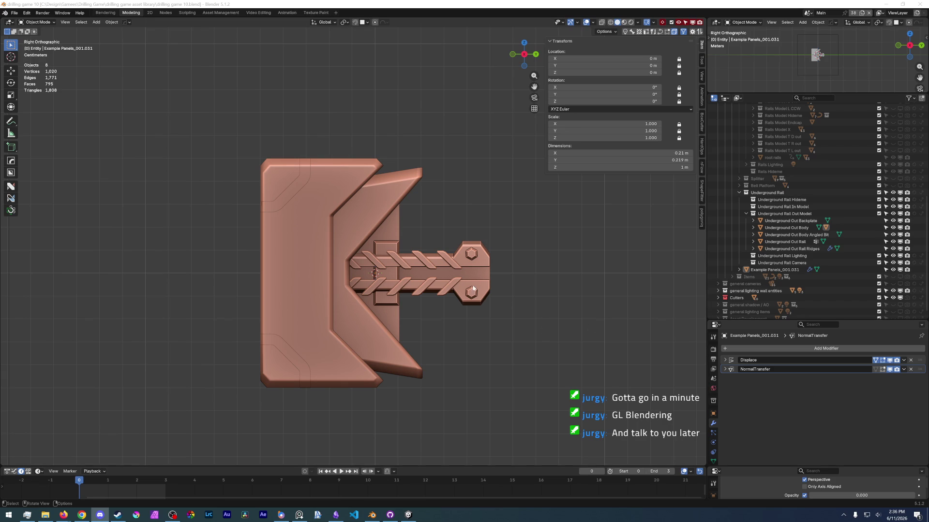
scroll(427, 303, up, 2)
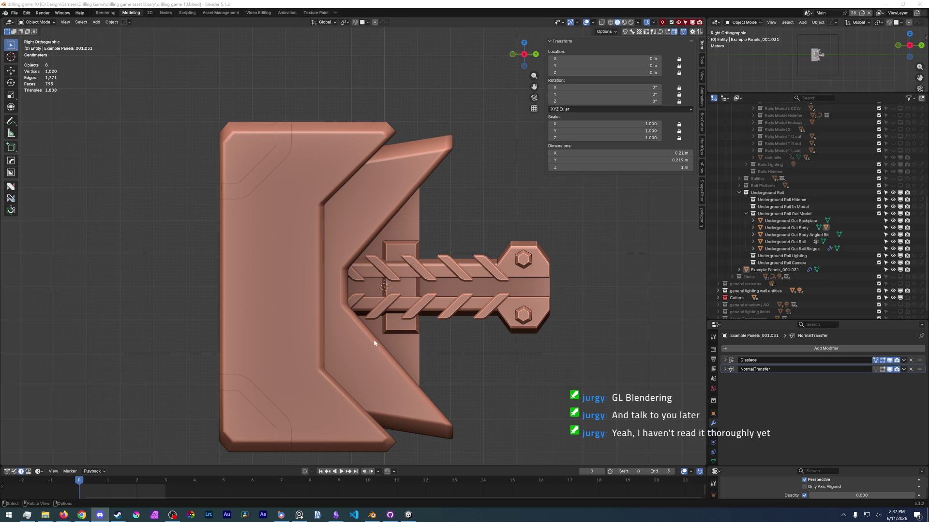
click(309, 288)
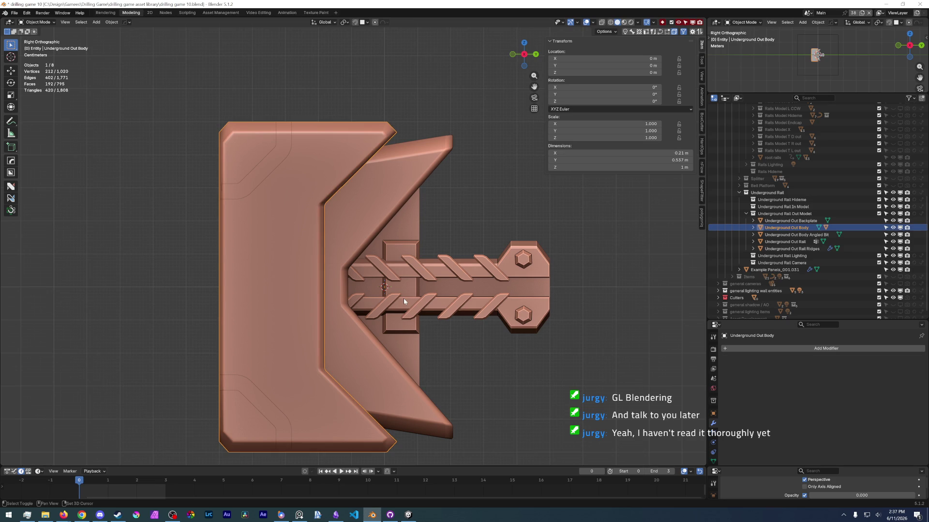
Step: Add a cube (discarding an accidental plane) and scale it down to 0.393 in Edit Mode
click(509, 376)
key(shift+a)
mouse_move(480, 356)
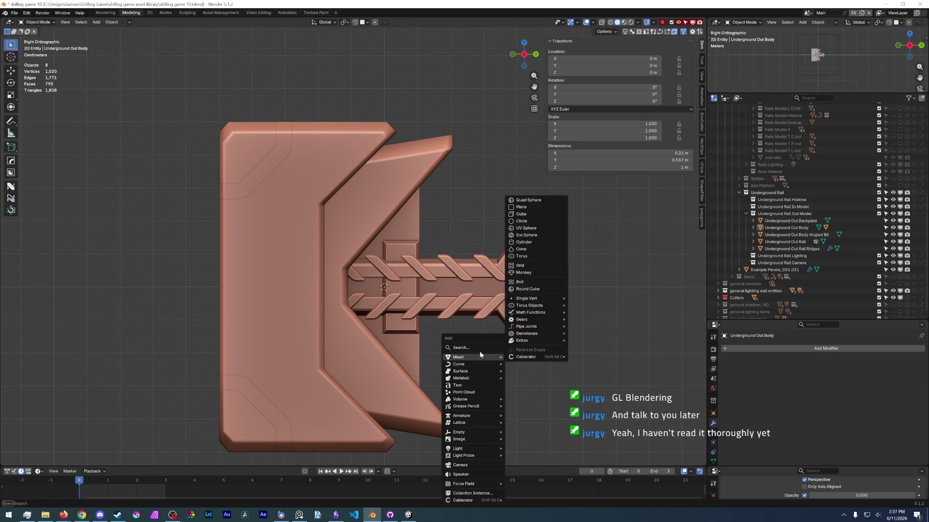
click(535, 208)
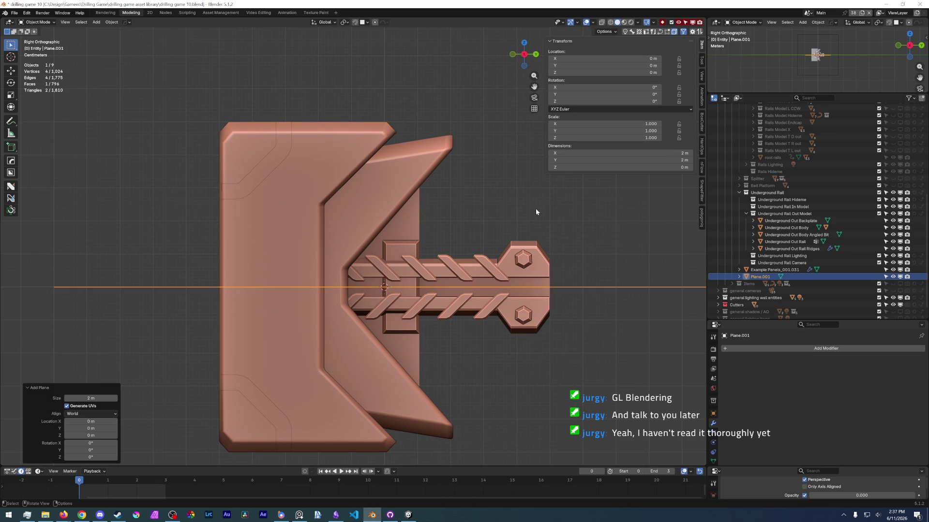
key(ctrl+z)
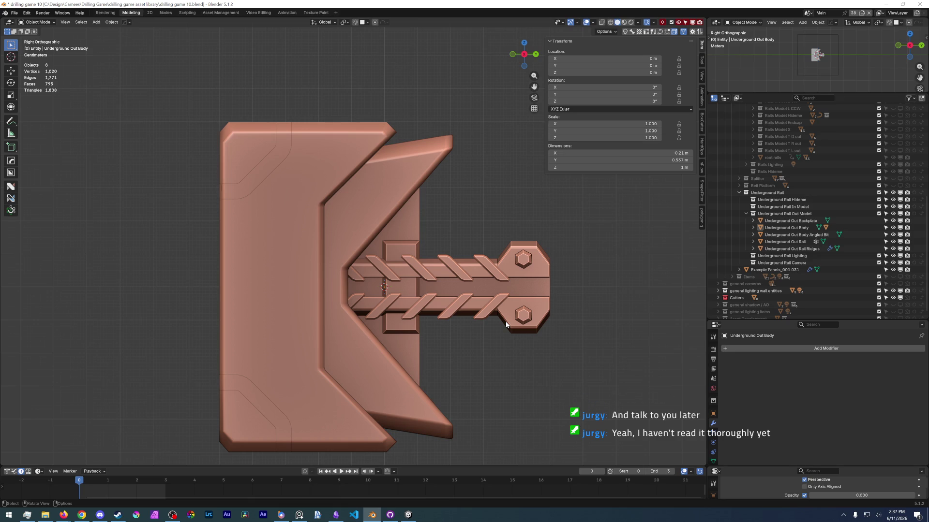
key(shift+a)
mouse_move(505, 321)
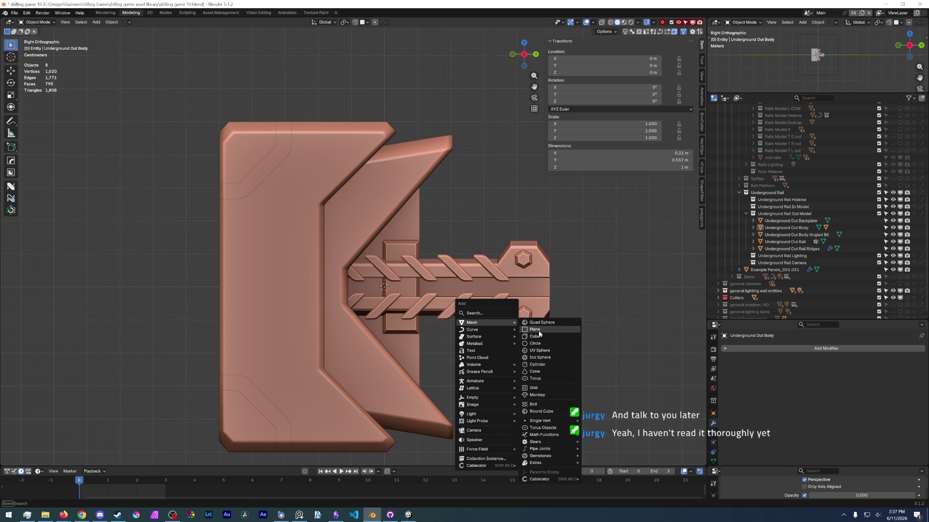
click(537, 337)
middle_drag(487, 342, 514, 352)
key(Tab)
key(s)
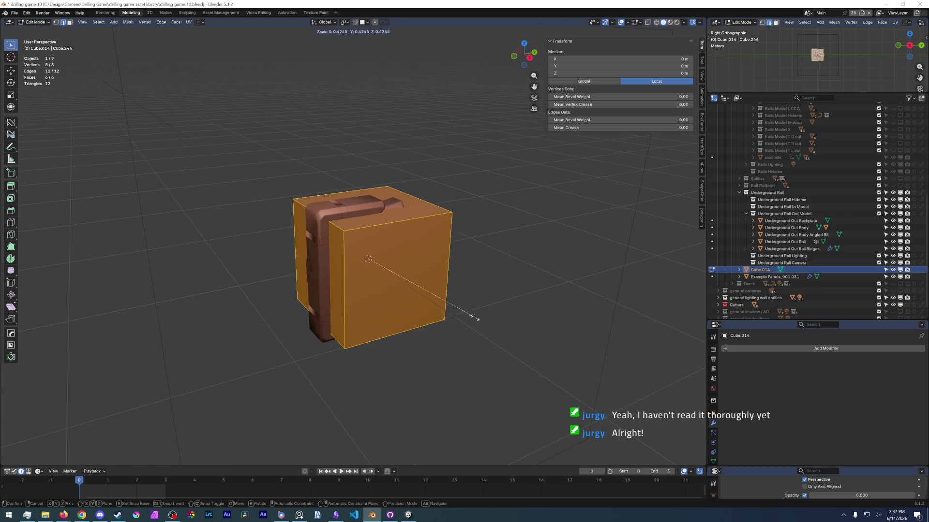
click(464, 315)
Step: Move the cube's right face inward along the Y axis
scroll(464, 315, up, 3)
middle_drag(464, 315, 410, 307)
key(alt+a)
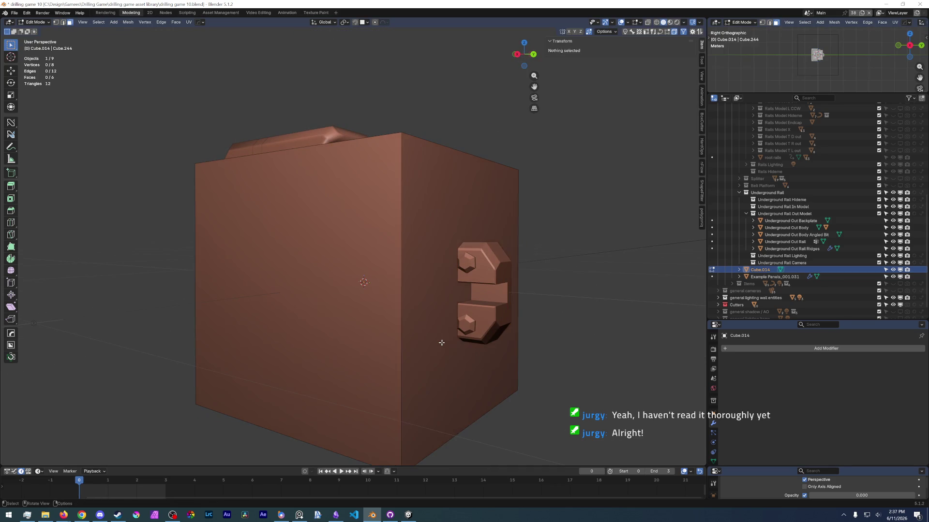
click(442, 336)
key(g)
key(y)
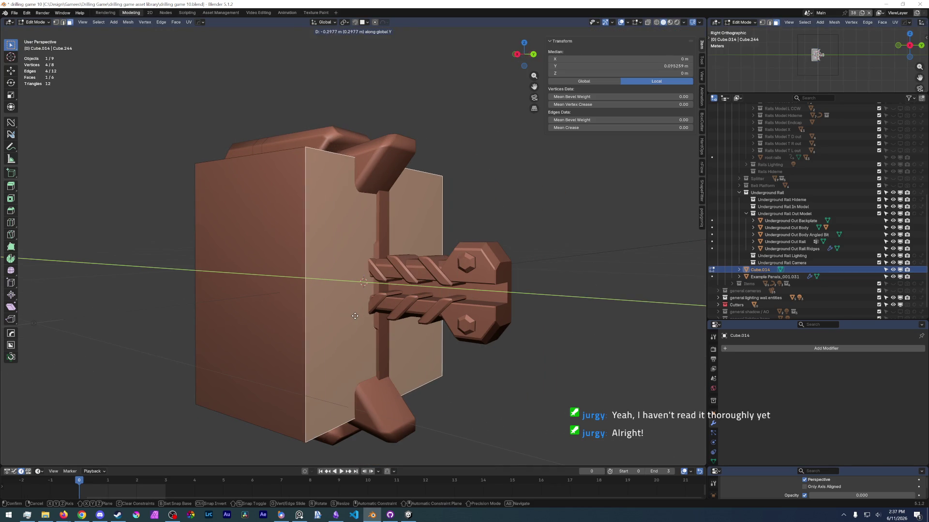
click(353, 319)
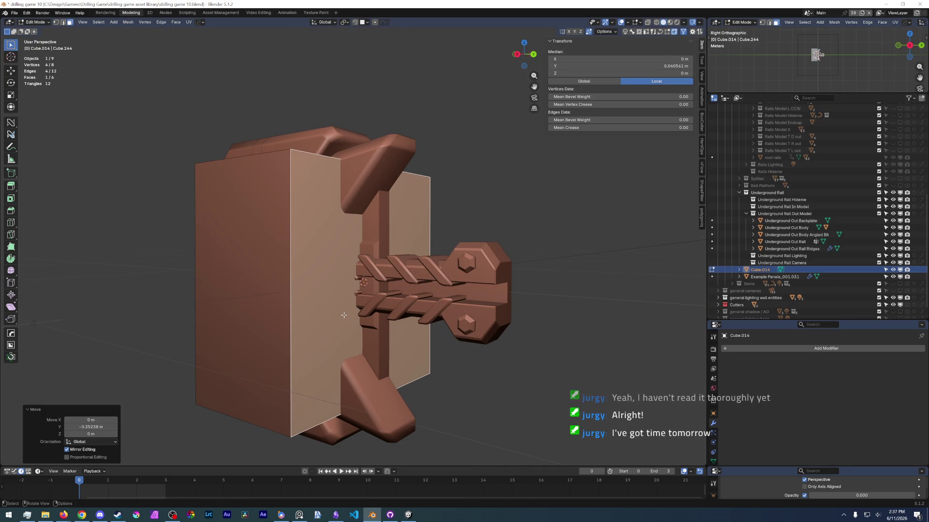
Step: Check the reference image, then slide the cube's thin side face along Y
alt+middle_drag(353, 320, 403, 311)
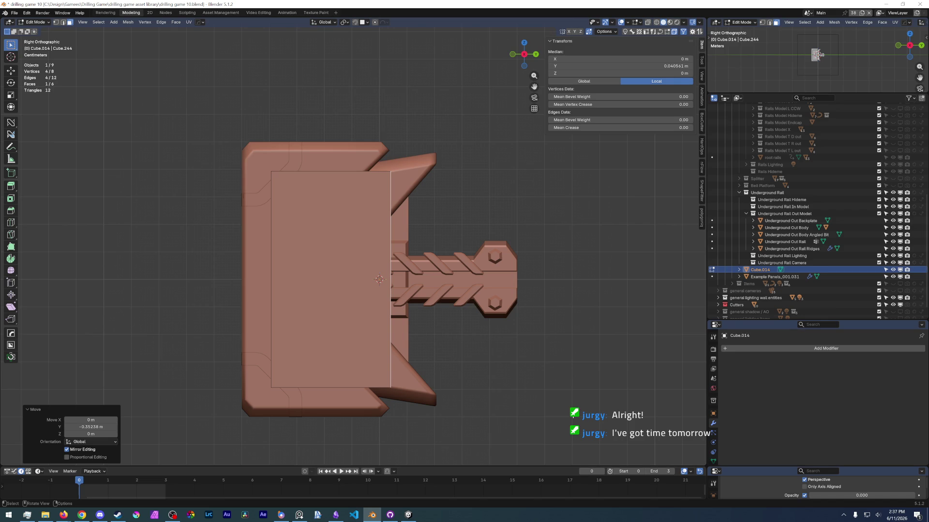
key(alt+Tab)
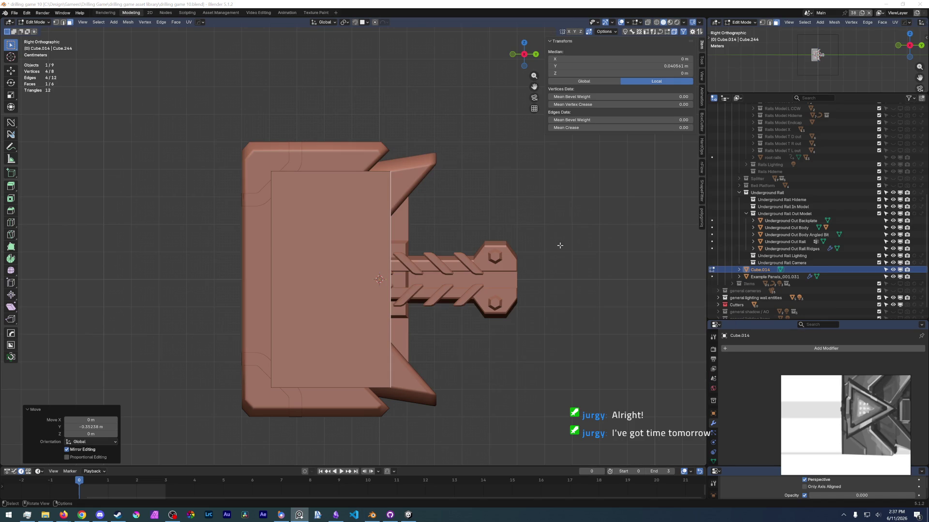
drag(848, 460, 824, 446)
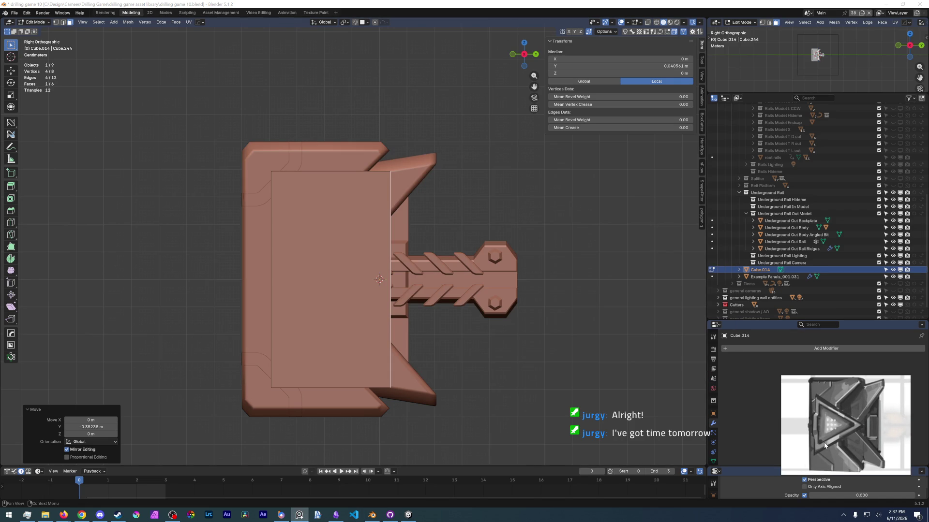
mouse_move(263, 253)
middle_down()
mouse_move(277, 259)
mouse_move(287, 248)
middle_up()
click(286, 248)
key(KP_3)
key(g)
key(y)
click(271, 241)
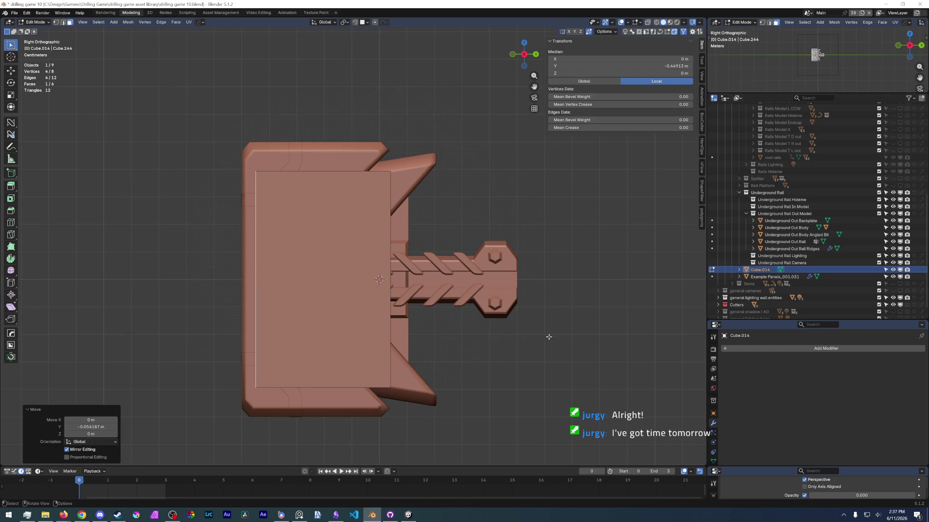
Step: Pin the reference image on top, move the face further along Y, and begin scaling it on Z
key(alt+Tab)
key(ctrl+shift+a)
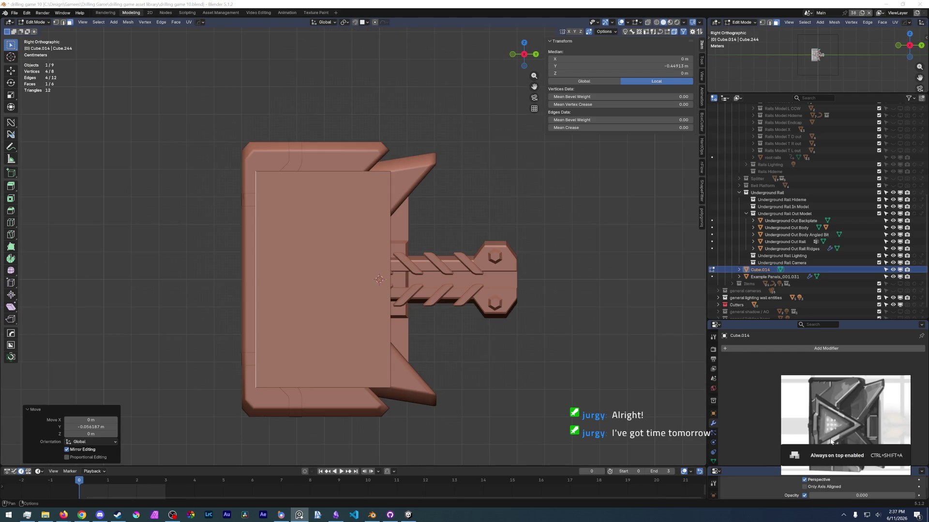
mouse_move(360, 281)
middle_down()
mouse_move(494, 345)
mouse_move(431, 335)
mouse_move(466, 401)
middle_up()
key(g)
key(y)
click(460, 340)
key(s)
key(z)
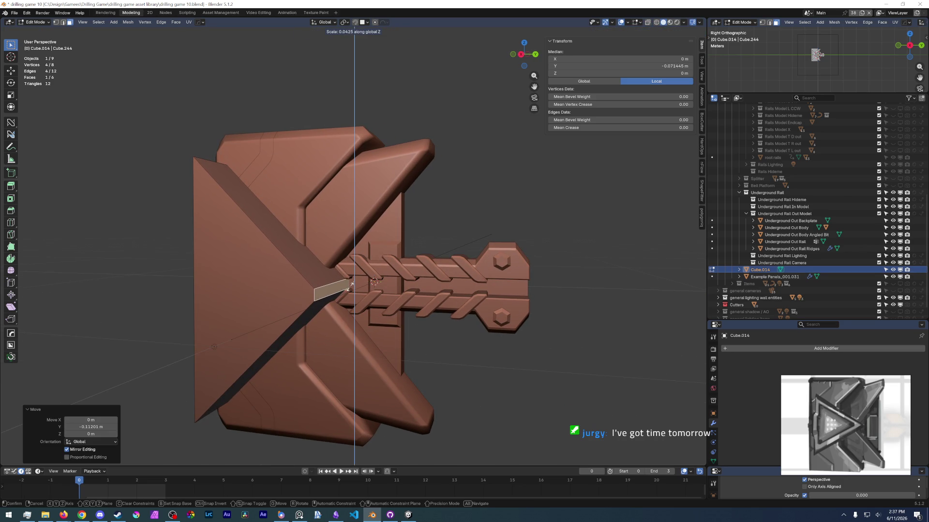
Step: Confirm the Z squash and merge the thin face's vertices into the arrow's tip
click(351, 285)
key(s)
key(z)
key(Escape)
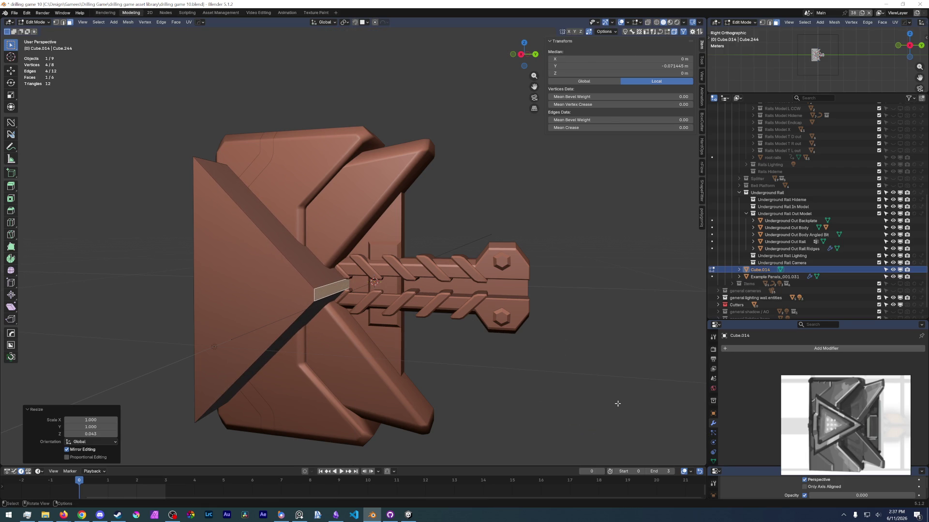
key(s)
key(z)
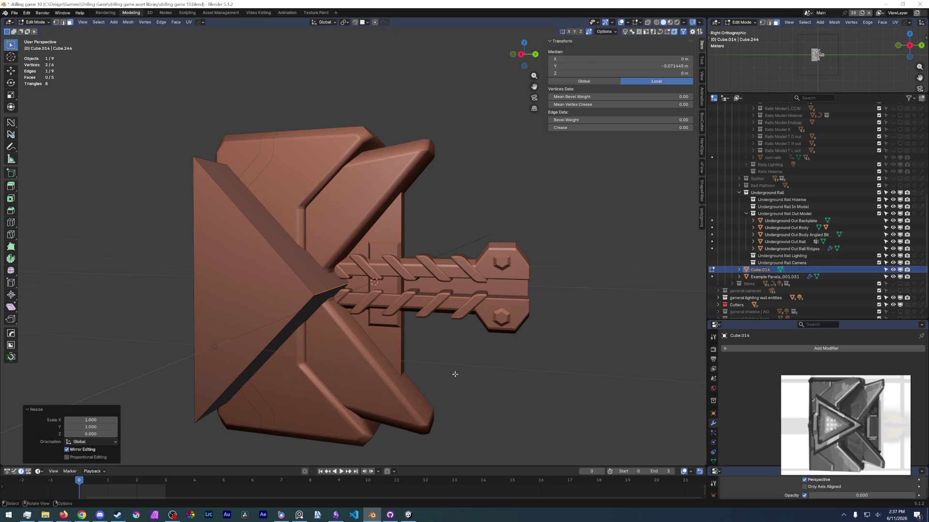
key(0)
key(Return)
click(314, 295)
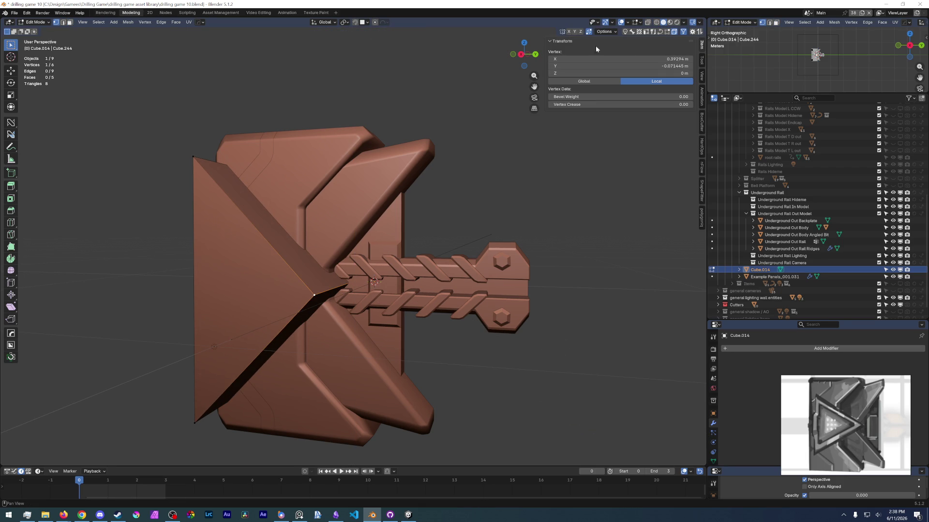
Step: Scale the plate's front face to 0.707 along Z in side view
mouse_move(483, 290)
middle_down()
mouse_move(414, 288)
mouse_move(403, 277)
middle_up()
key(3)
click(404, 276)
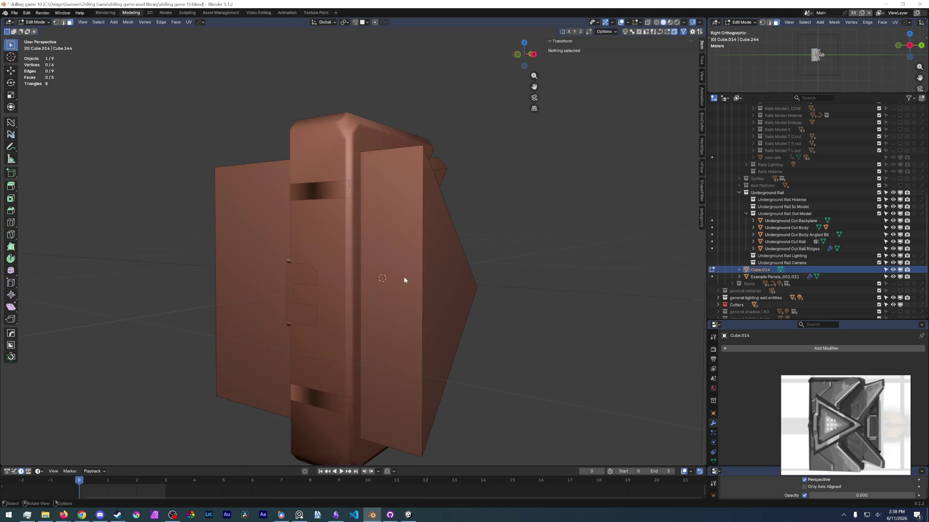
key(KP_3)
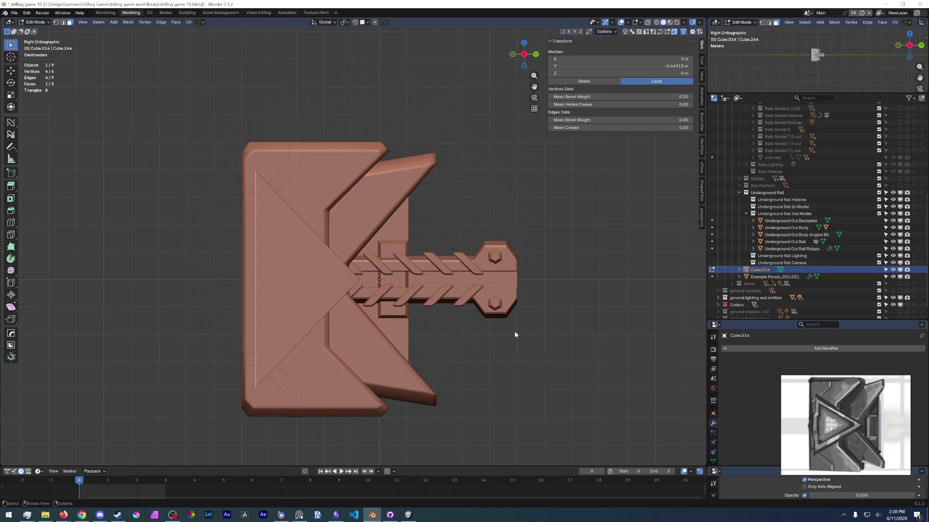
key(s)
key(z)
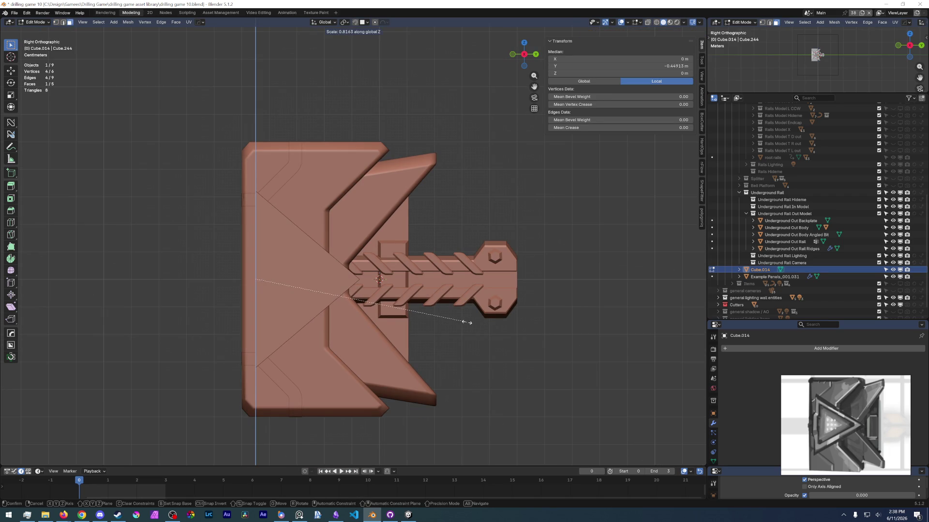
click(439, 318)
Step: Move the plate face about −0.147 m along X onto the end panel's front
mouse_move(329, 334)
middle_down()
mouse_move(367, 330)
mouse_move(311, 300)
mouse_move(291, 306)
middle_up()
key(g)
key(x)
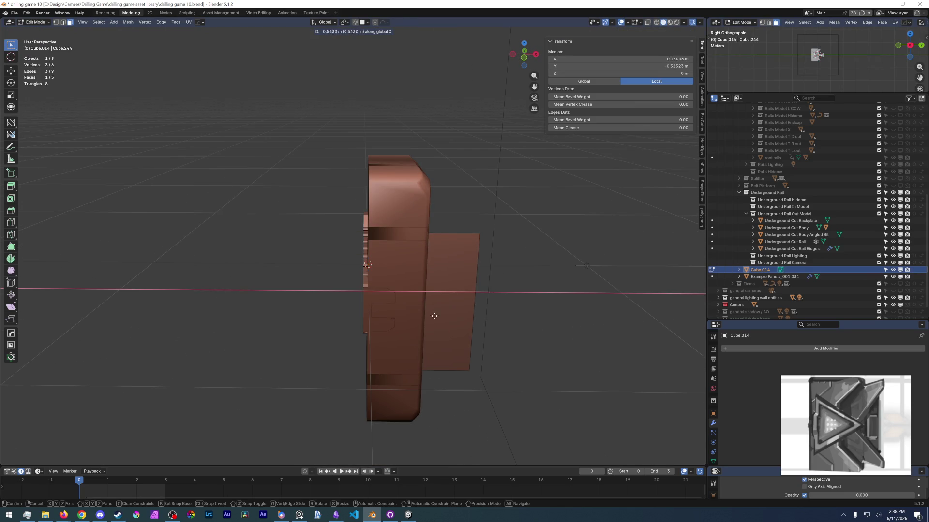
click(445, 319)
mouse_move(443, 322)
middle_down()
mouse_move(338, 326)
mouse_move(401, 342)
mouse_move(520, 352)
mouse_move(522, 342)
mouse_move(409, 256)
mouse_move(348, 234)
mouse_move(297, 291)
middle_up()
key(x)
click(487, 345)
key(ctrl+z)
key(ctrl+z)
key(g)
key(x)
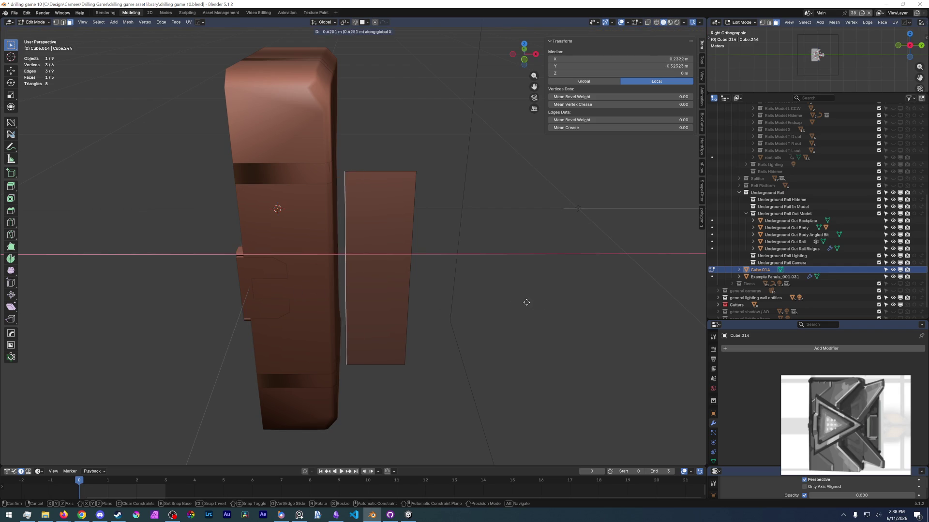
click(511, 303)
mouse_move(511, 304)
middle_down()
mouse_move(332, 286)
mouse_move(263, 223)
mouse_move(366, 252)
mouse_move(396, 244)
middle_up()
Step: Nudge the plate along X once more and save drilling game 10.blend
key(g)
key(x)
click(302, 230)
click(14, 13)
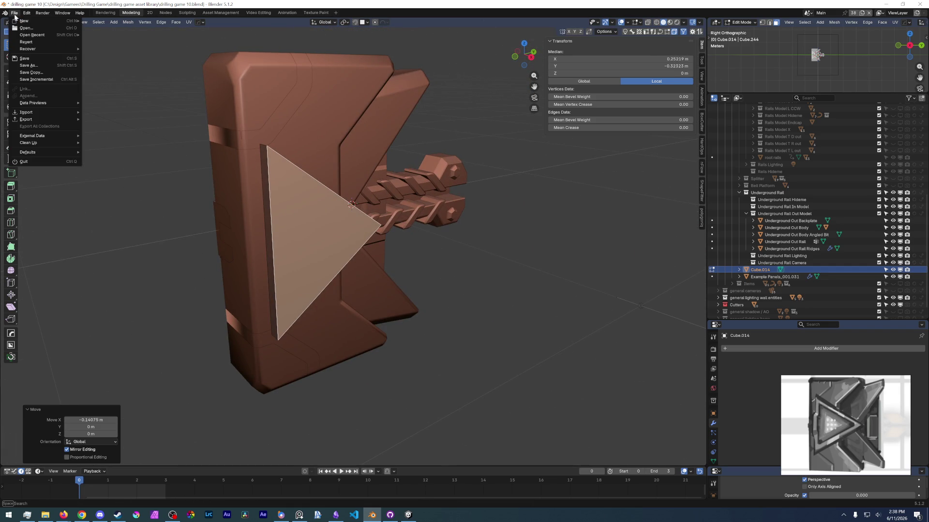
click(35, 61)
Step: Add two unslid loop cuts across the triangular arrow plate
middle_drag(390, 281, 435, 296)
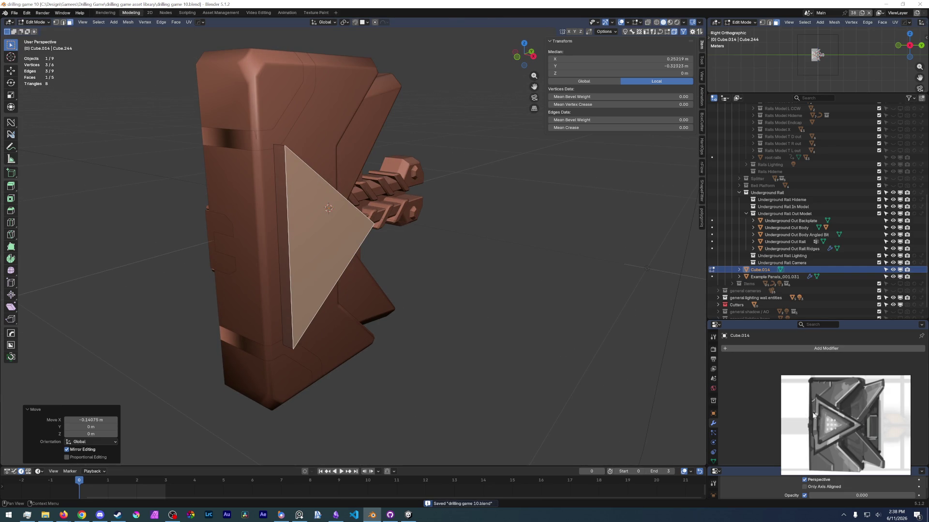
mouse_move(338, 299)
middle_down()
mouse_move(479, 313)
mouse_move(316, 278)
mouse_move(342, 269)
mouse_move(352, 238)
mouse_move(325, 253)
middle_up()
key(ctrl+r)
click(283, 262)
key(Escape)
key(ctrl+z)
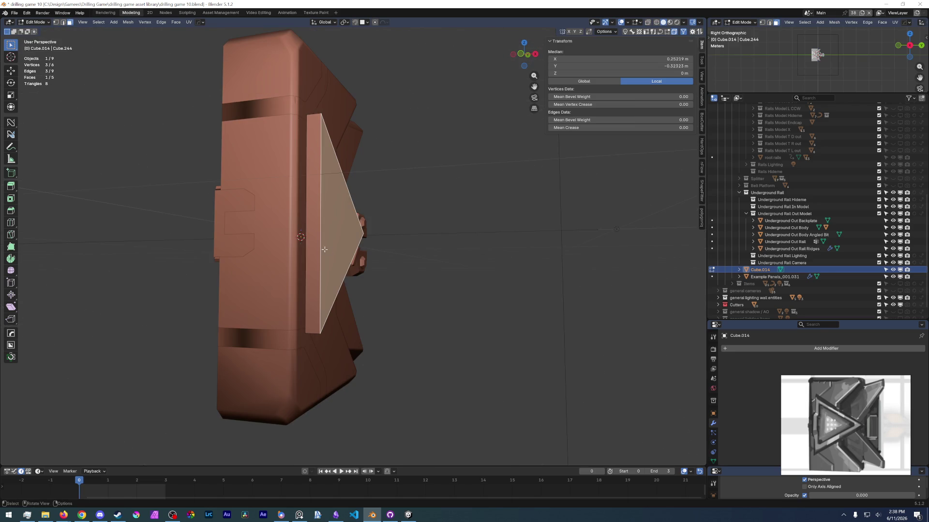
key(ctrl+r)
click(310, 227)
right_click(310, 227)
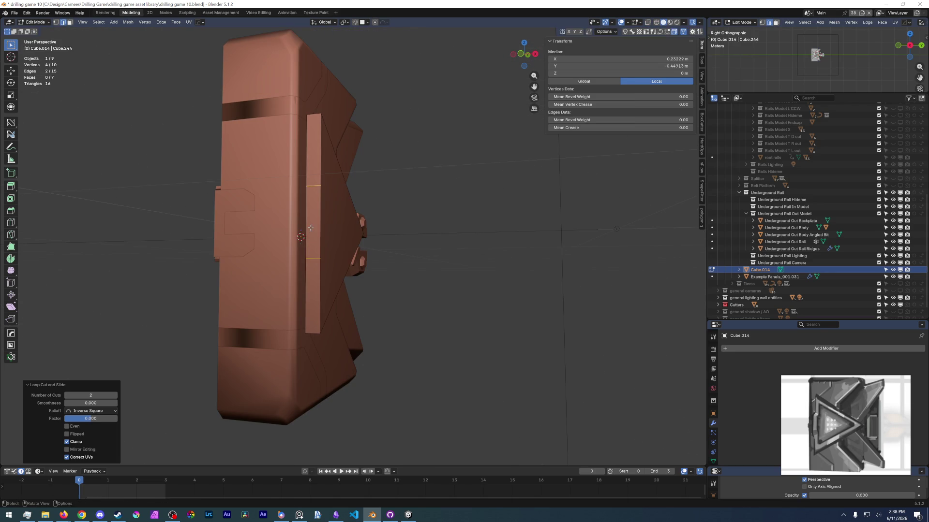
Step: Bevel the new edge loops into a strip and select its middle face
key(ctrl+b)
scroll(312, 231, down, 2)
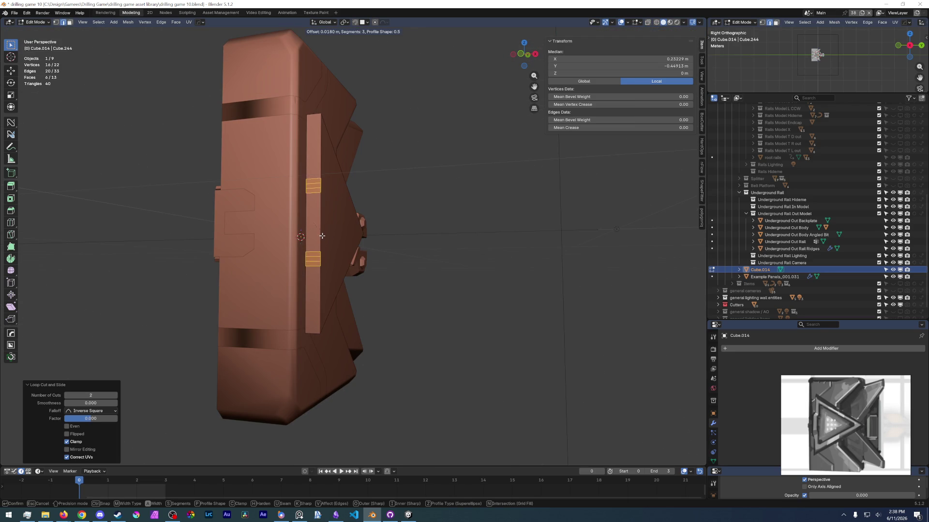
click(322, 236)
click(316, 234)
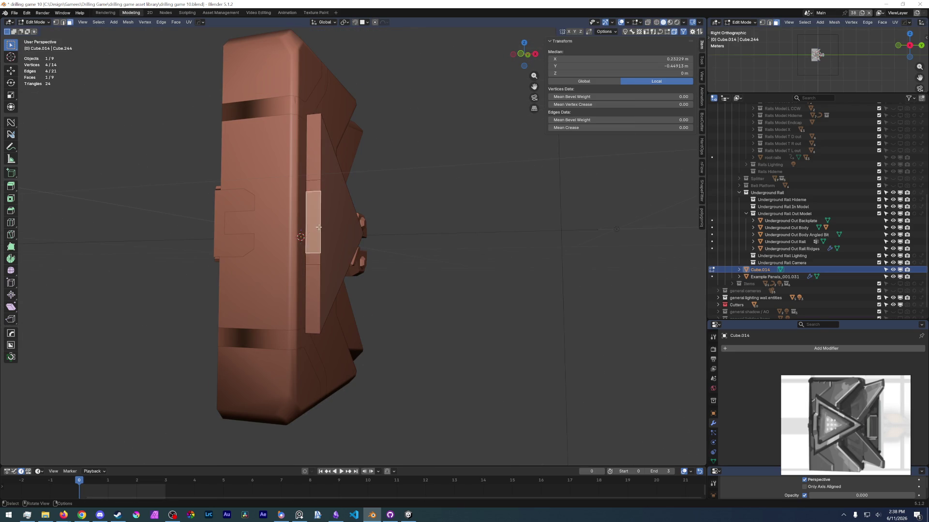
middle_drag(317, 233, 300, 233)
key(e)
right_click(300, 234)
key(ctrl+z)
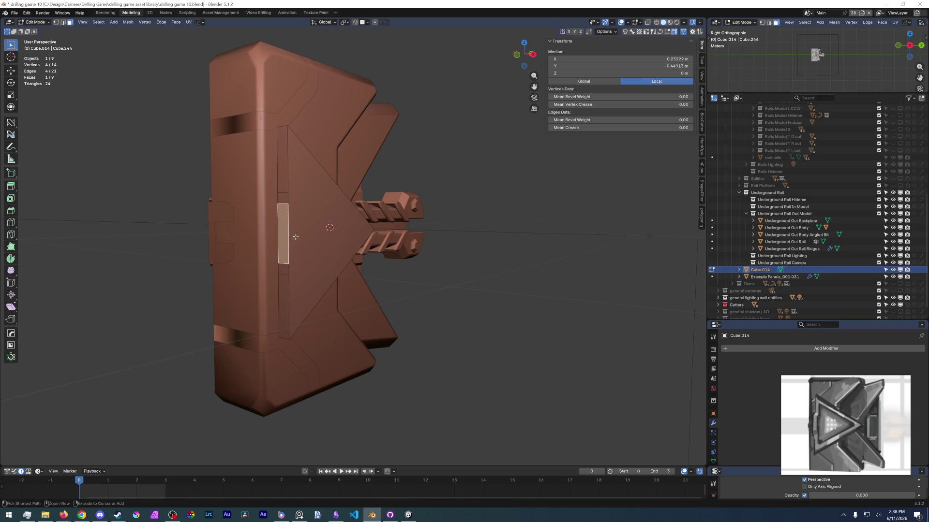
Step: Slide the strip face a little along the Y axis, retrying once
key(g)
key(y)
click(289, 256)
middle_drag(289, 256, 259, 255)
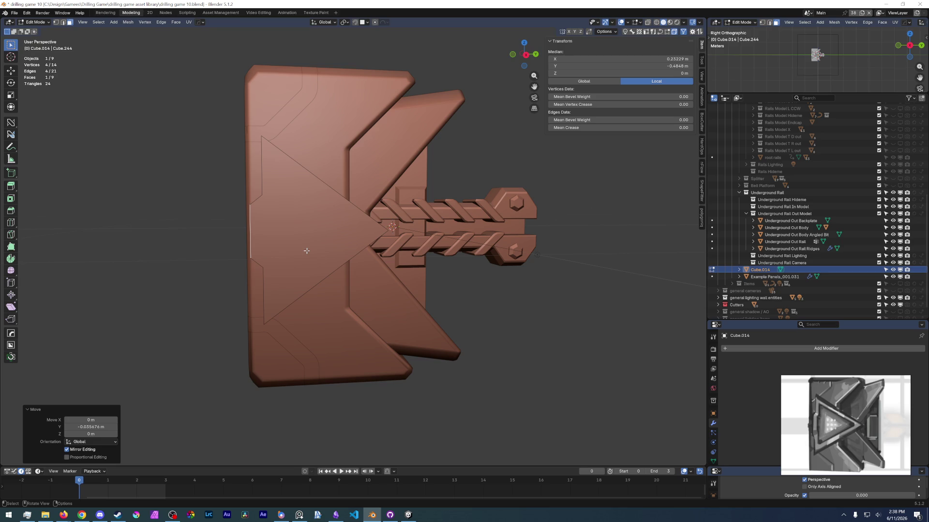
key(ctrl+z)
middle_drag(352, 289, 326, 257)
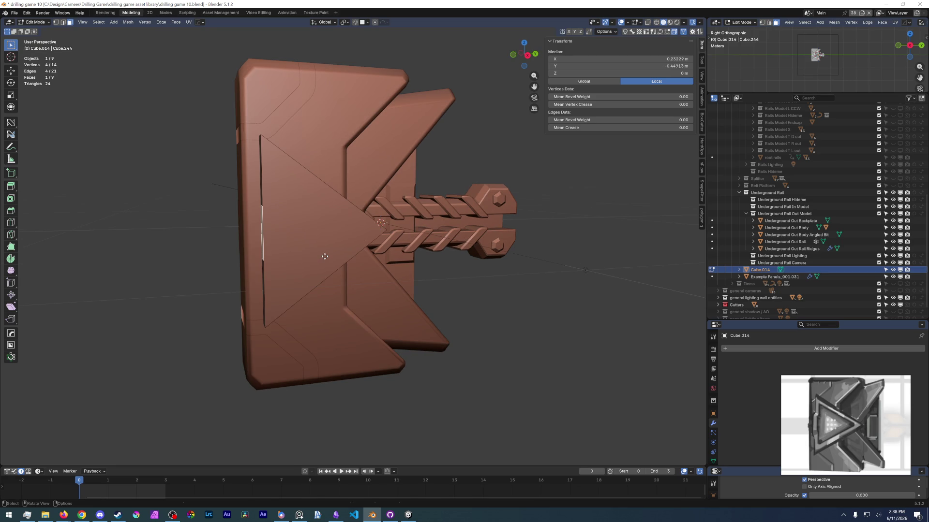
key(g)
key(y)
click(308, 244)
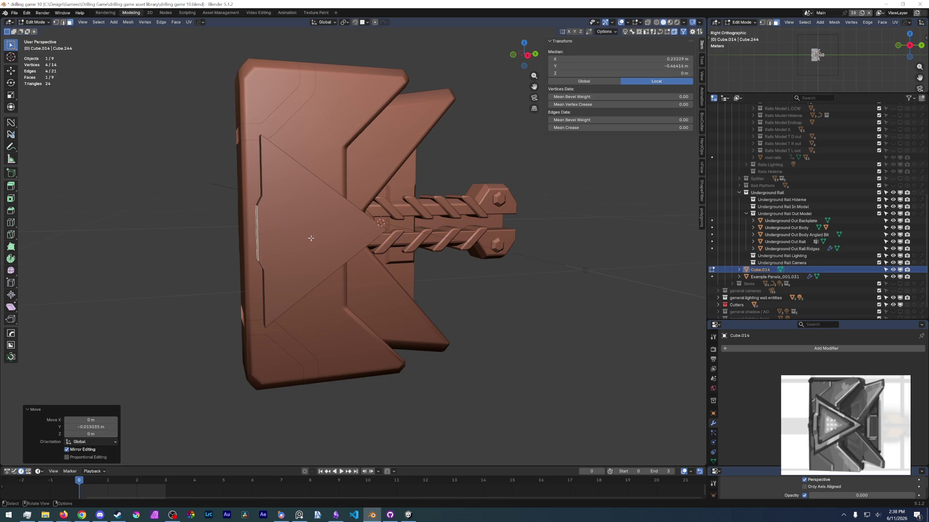
Step: Undo the last strip move and select the triangular arrow face
click(342, 259)
key(ctrl)
key(ctrl+z)
key(ctrl+z)
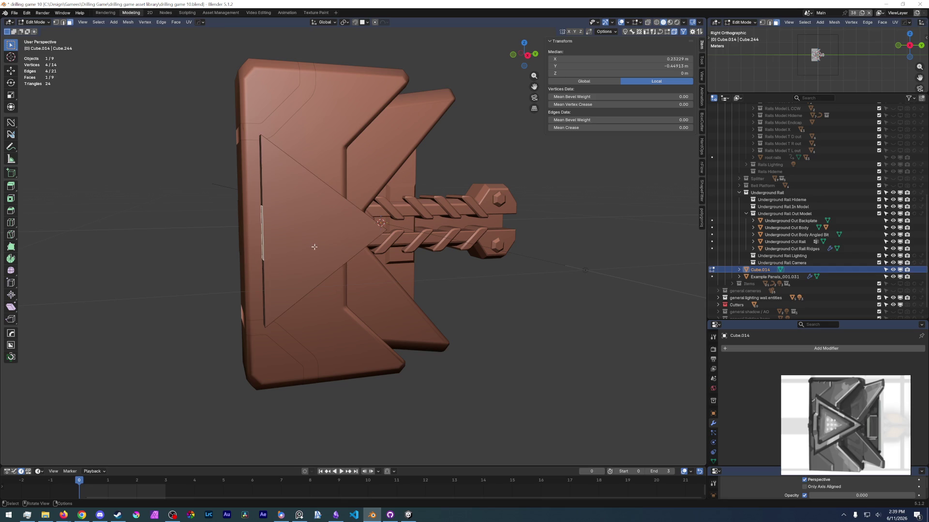
click(314, 247)
Step: Inset the triangular arrow face, redoing the inset once, and check it from the side
key(i)
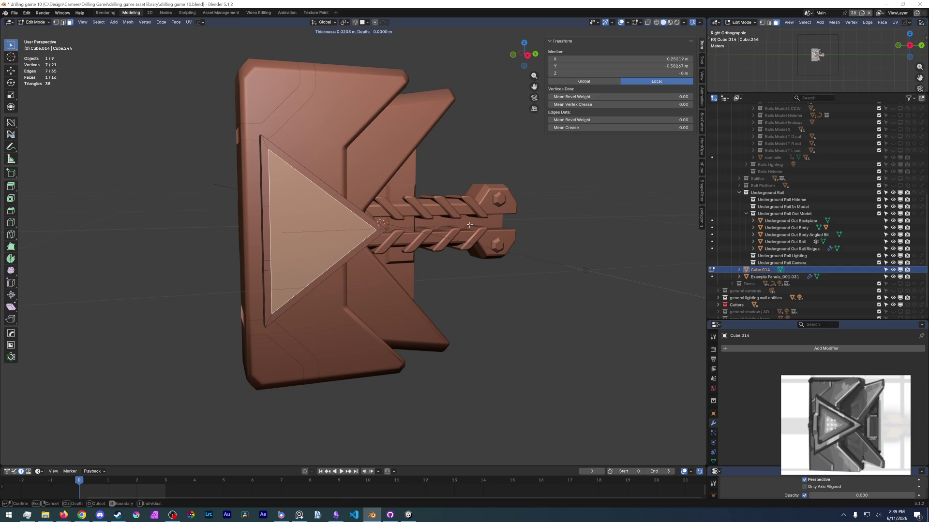
click(460, 226)
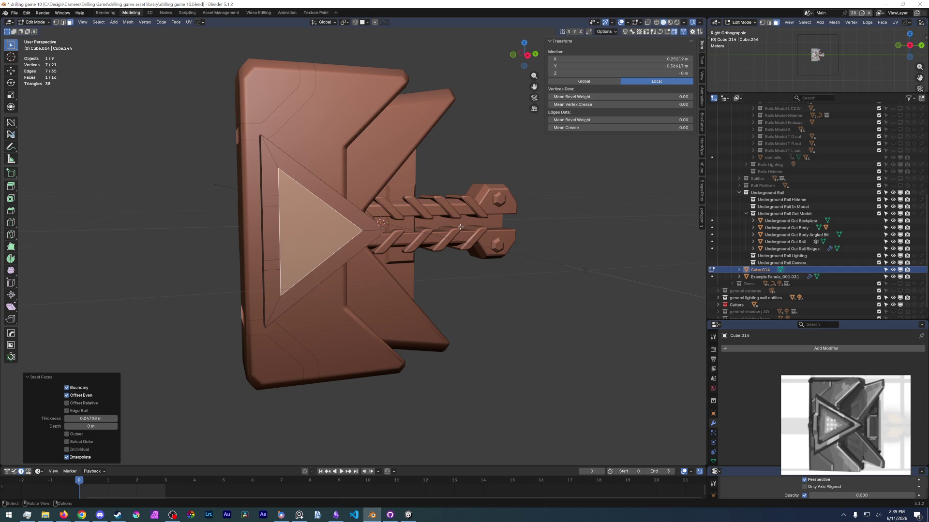
key(ctrl+z)
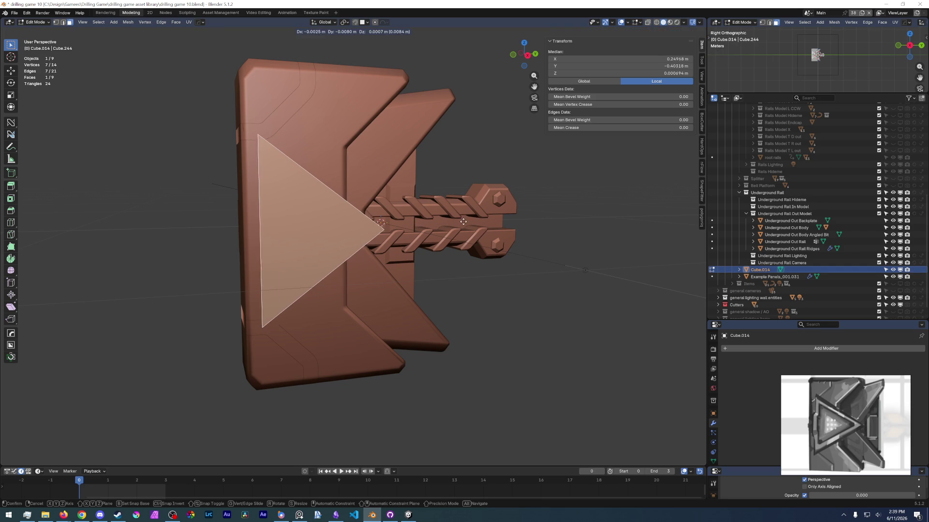
key(i)
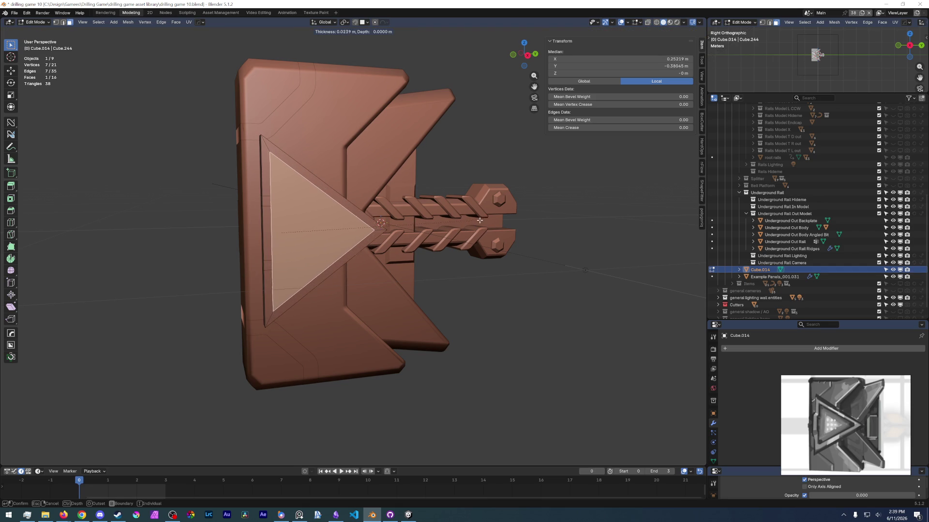
click(478, 221)
key(KP_3)
scroll(326, 233, up, 1)
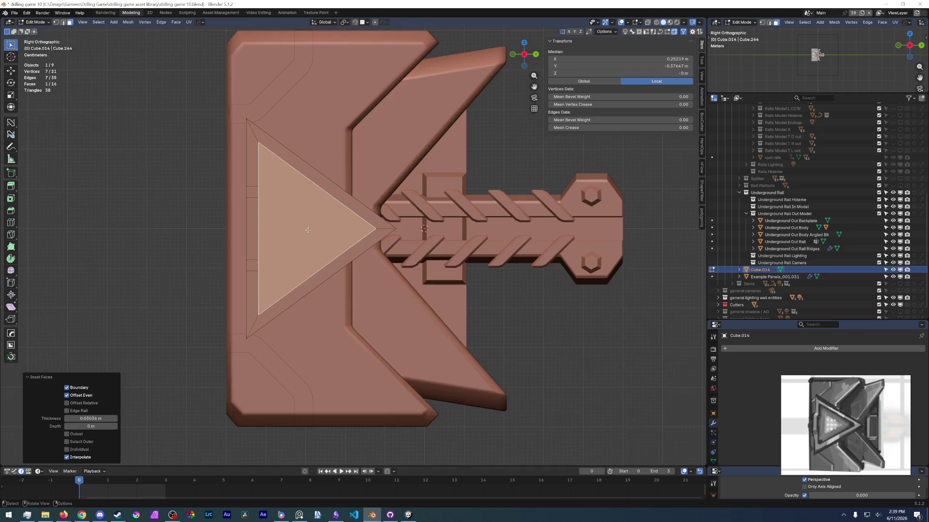
middle_drag(344, 237, 336, 244)
scroll(330, 250, up, 2)
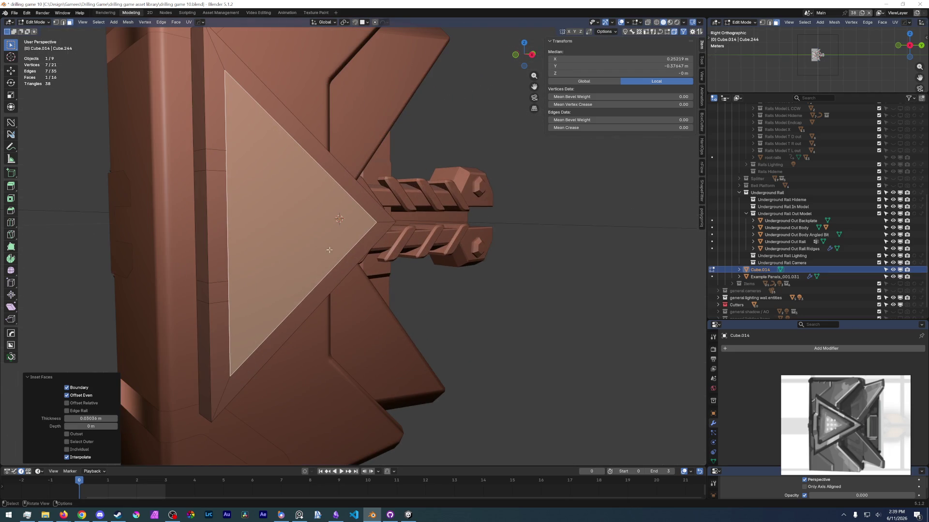
Step: Shift the narrow left-edge strip face along Y and dissolve the extra strip faces
key(alt+a)
click(196, 216)
key(g)
key(y)
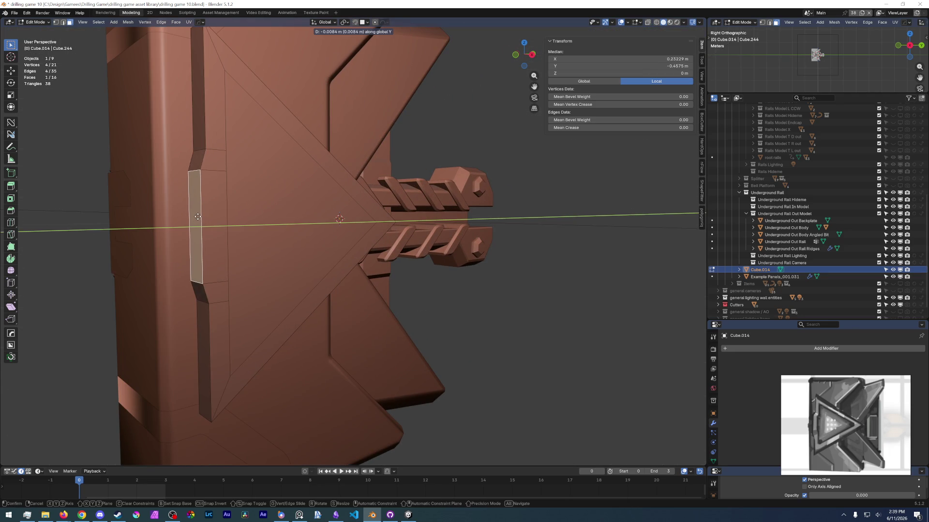
click(189, 217)
ctrl+click(216, 121)
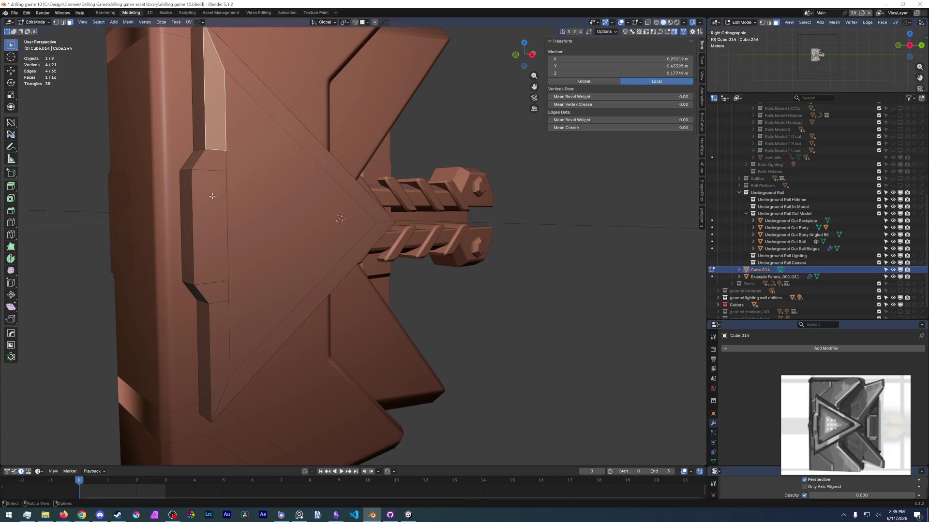
ctrl+click(215, 307)
key(ctrl+x)
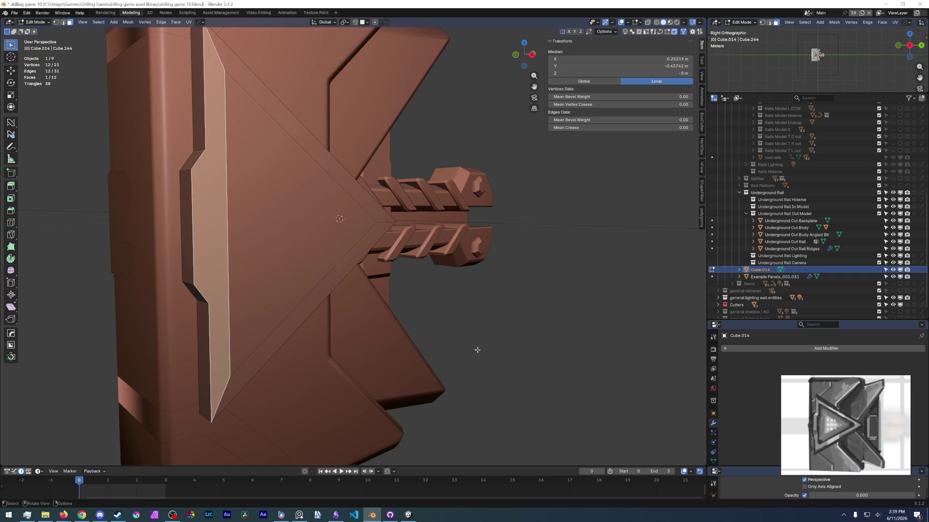
click(478, 350)
mouse_move(478, 350)
middle_down()
mouse_move(396, 295)
mouse_move(346, 236)
mouse_move(417, 239)
middle_up()
Step: Dissolve the stray vertices along the triangle's edge after a trial inset
click(346, 236)
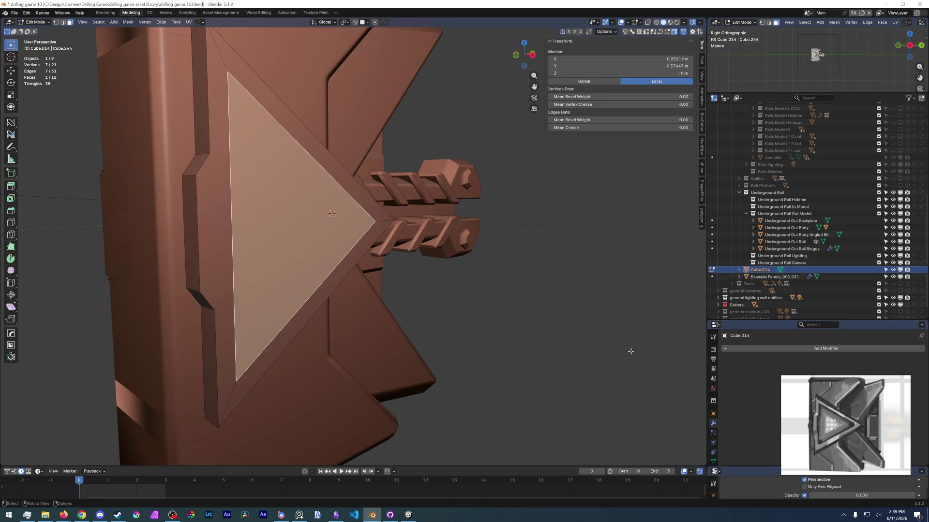
key(i)
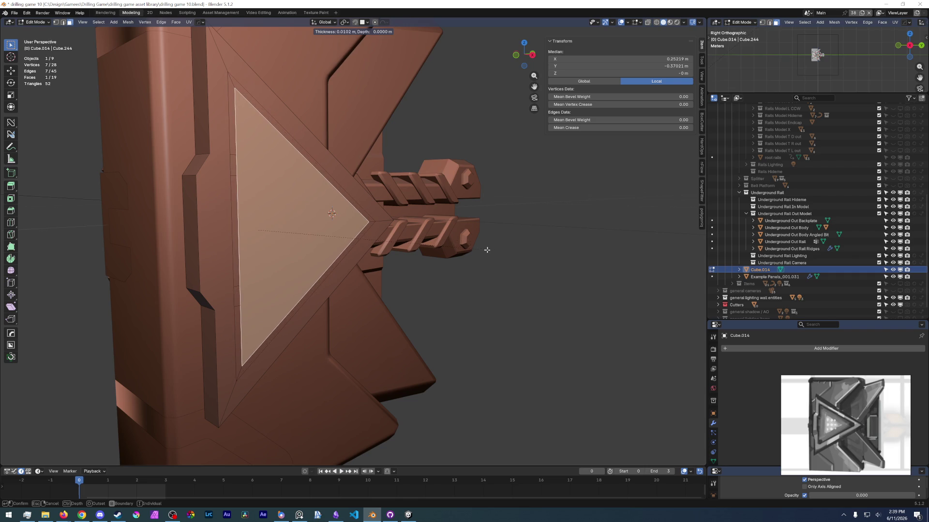
click(474, 250)
key(ctrl+z)
key(ctrl+z)
key(ctrl+z)
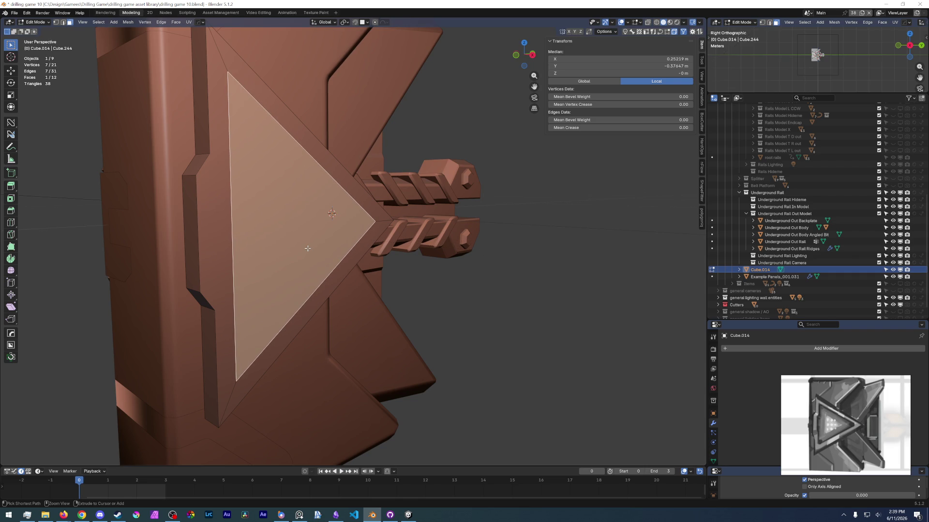
ctrl+click(234, 307)
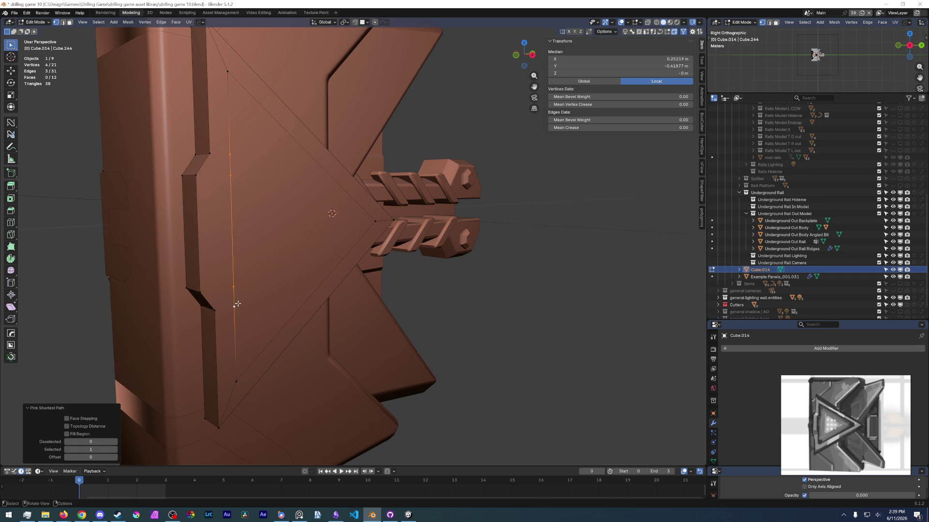
key(x)
click(230, 329)
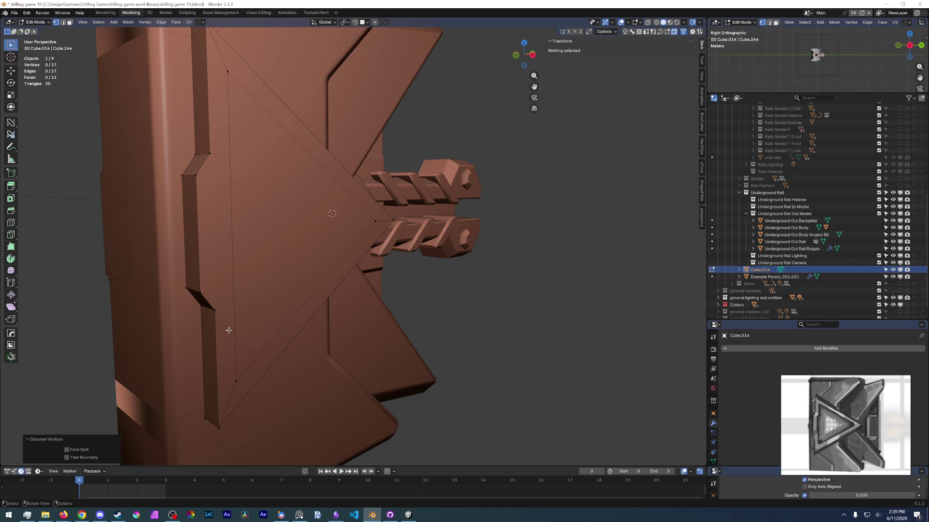
Step: Inset the triangle face 0.01394 m and extrude it 0.0326 m inward
key(3)
click(316, 233)
key(i)
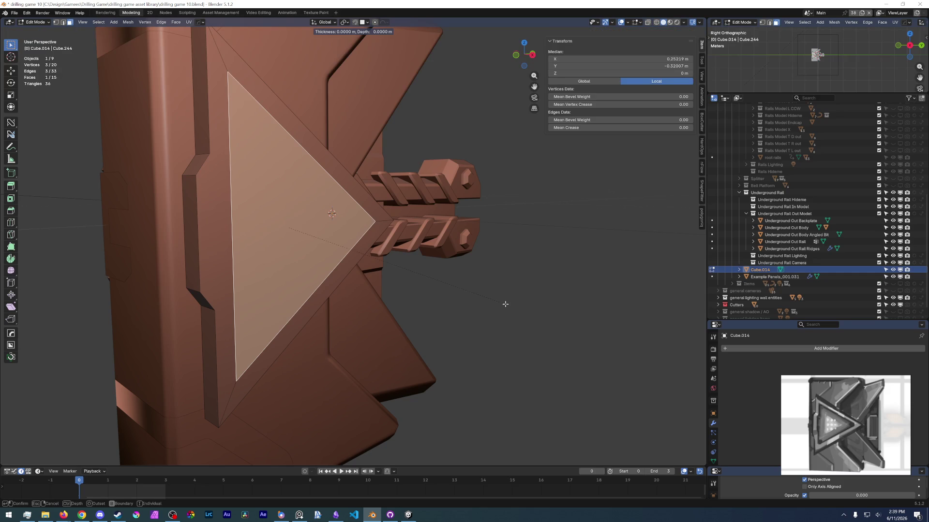
click(495, 303)
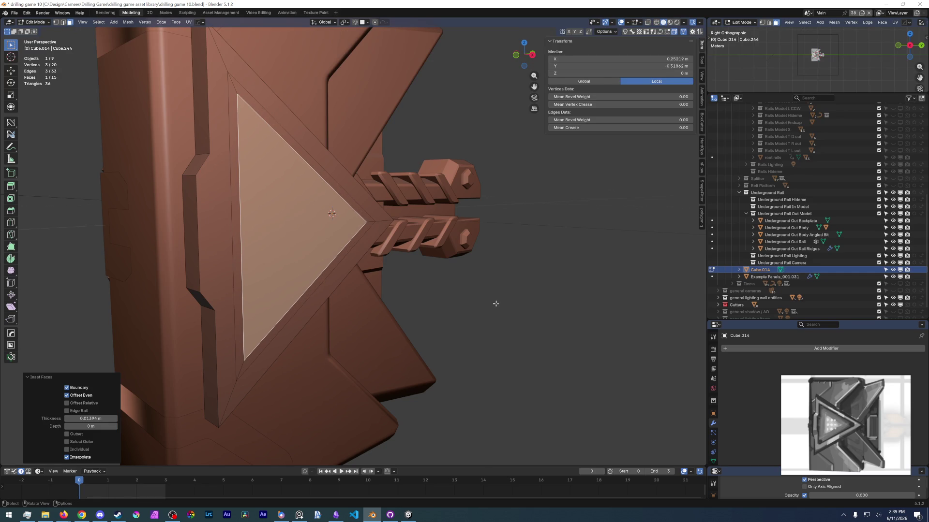
key(e)
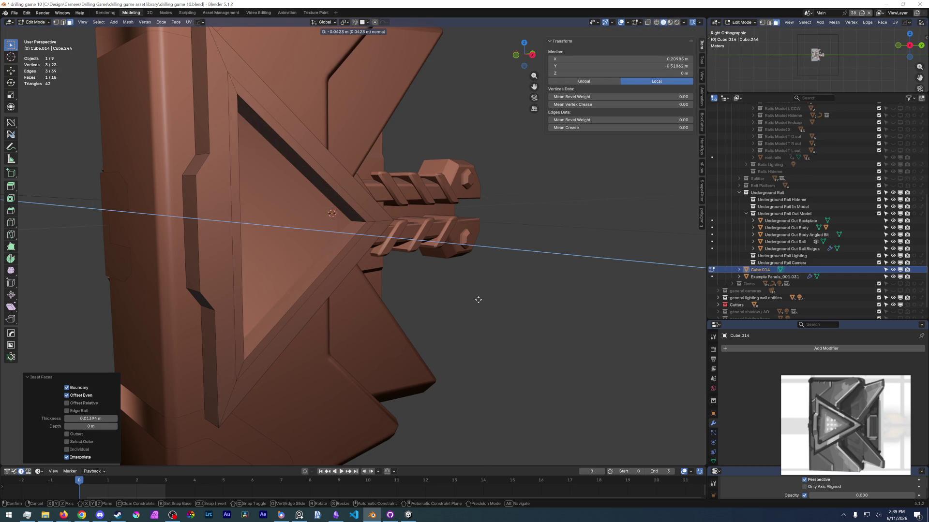
click(480, 304)
Step: Face the triangle head-on and select two edges of the recess
mouse_move(481, 303)
middle_down()
mouse_move(445, 296)
mouse_move(465, 308)
middle_up()
middle_drag(466, 308, 396, 251)
scroll(189, 112, up, 4)
mouse_move(189, 112)
shift+middle_down()
mouse_move(184, 72)
mouse_move(372, 237)
mouse_move(362, 269)
mouse_move(332, 243)
mouse_move(249, 353)
mouse_move(308, 266)
mouse_move(483, 203)
shift+middle_up()
click(175, 57)
shift+click(409, 240)
Step: Bevel the selected recess edges
key(ctrl+b)
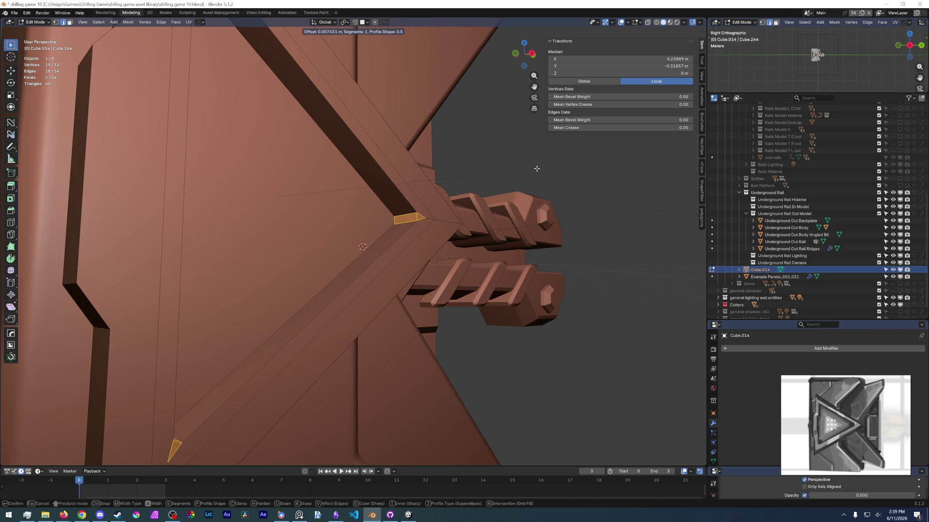
click(559, 154)
mouse_move(559, 154)
middle_down()
mouse_move(436, 193)
mouse_move(342, 186)
mouse_move(367, 256)
mouse_move(311, 231)
mouse_move(386, 250)
mouse_move(297, 247)
mouse_move(369, 265)
mouse_move(251, 254)
middle_up()
Step: Nudge the triangular arrow face along the X axis
key(3)
click(342, 187)
key(g)
key(x)
click(376, 262)
scroll(311, 231, down, 3)
Step: Bevel the two edges under the triangle's tip by 0.00775 m with one segment
mouse_move(396, 222)
middle_down()
mouse_move(348, 203)
mouse_move(375, 197)
mouse_move(392, 242)
mouse_move(384, 276)
middle_up()
key(2)
click(379, 201)
shift+click(369, 297)
mouse_move(324, 340)
middle_down()
mouse_move(263, 275)
mouse_move(339, 275)
middle_up()
key(ctrl+b)
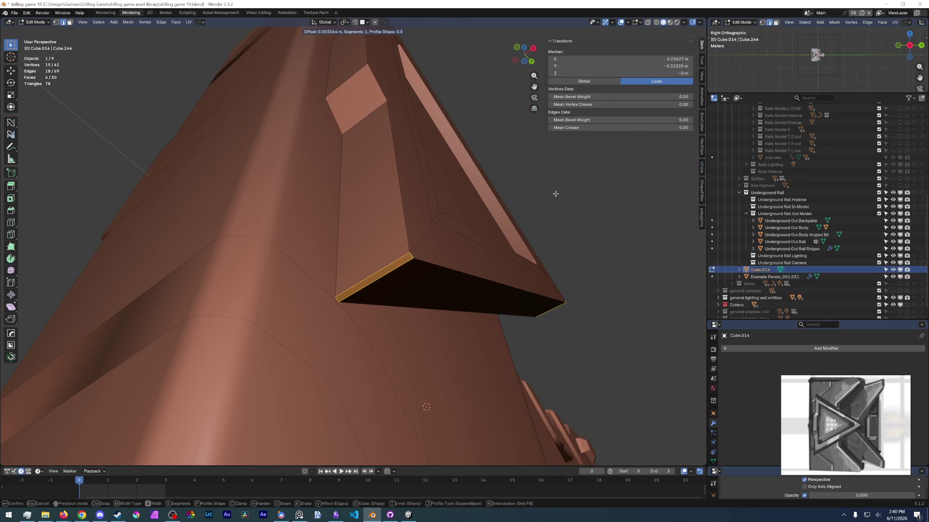
click(598, 169)
Step: Inspect the chamfered tip, clear the selection, and orbit to a side view
mouse_move(570, 193)
middle_down()
mouse_move(443, 315)
mouse_move(355, 220)
mouse_move(421, 314)
mouse_move(331, 158)
middle_up()
scroll(429, 308, up, 3)
scroll(442, 297, down, 5)
scroll(441, 297, up, 5)
click(165, 175)
scroll(452, 257, down, 4)
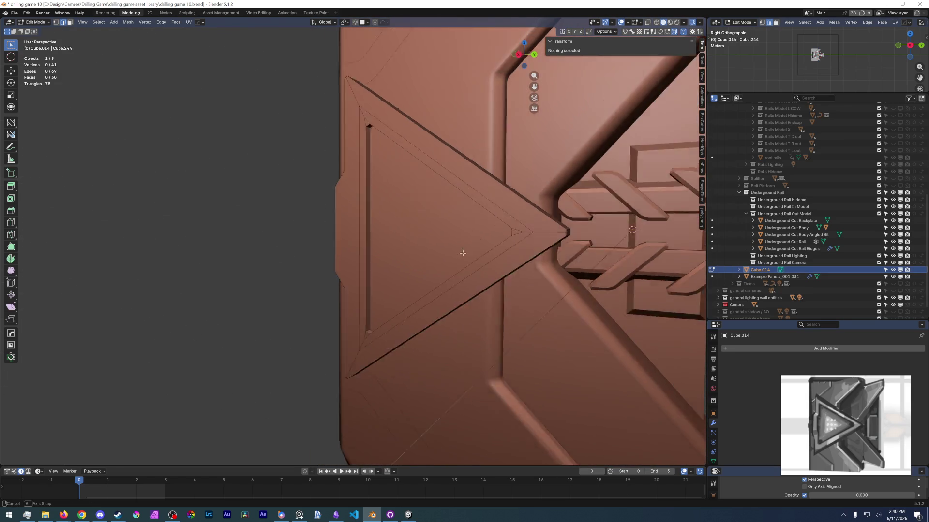
middle_drag(452, 257, 518, 256)
Step: In Object Mode, move the arrow plate and Example Panels_001.031 into Underground Rail Out Model
key(Tab)
click(513, 216)
scroll(475, 299, down, 3)
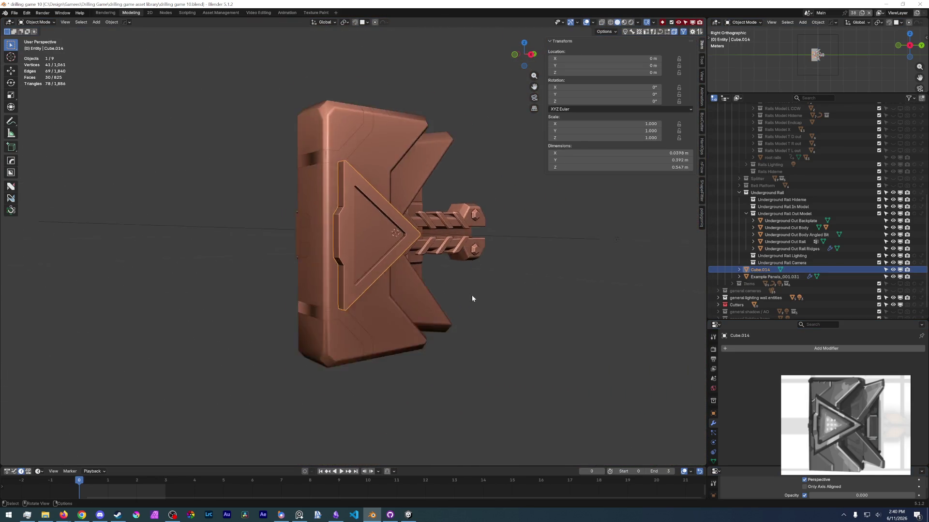
middle_drag(474, 299, 439, 301)
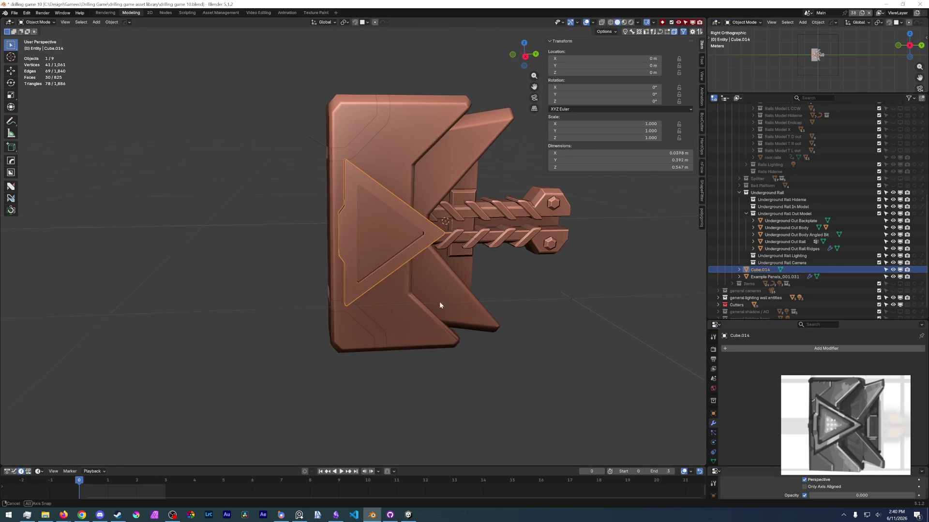
ctrl+click(764, 276)
drag(760, 271, 787, 215)
click(679, 310)
Step: Rename Cube.014 to 'Undergour Out Arrow'
double_click(769, 221)
text(Undergour Out Arrow)
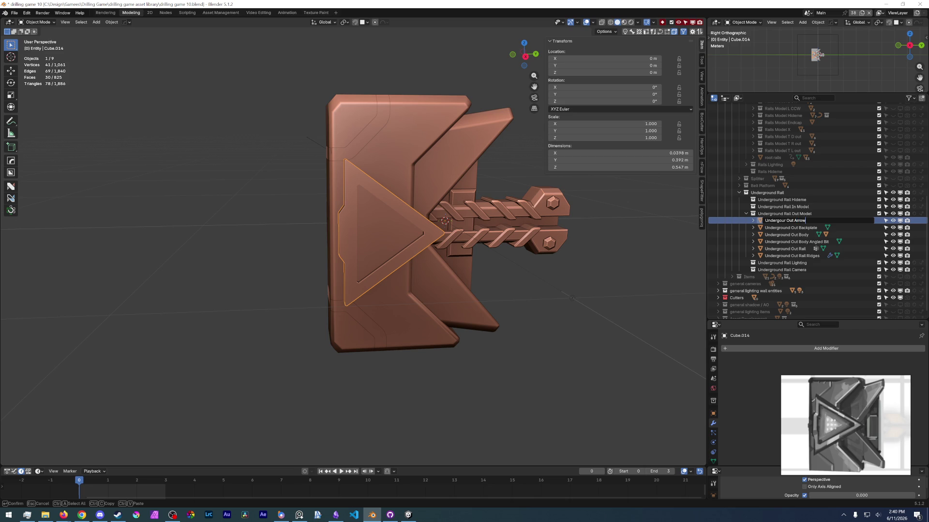
key(Return)
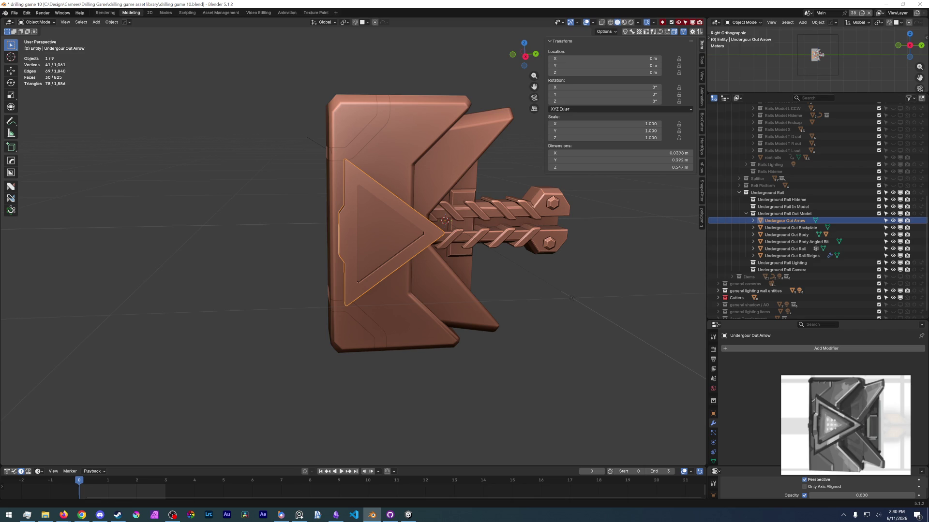
click(15, 13)
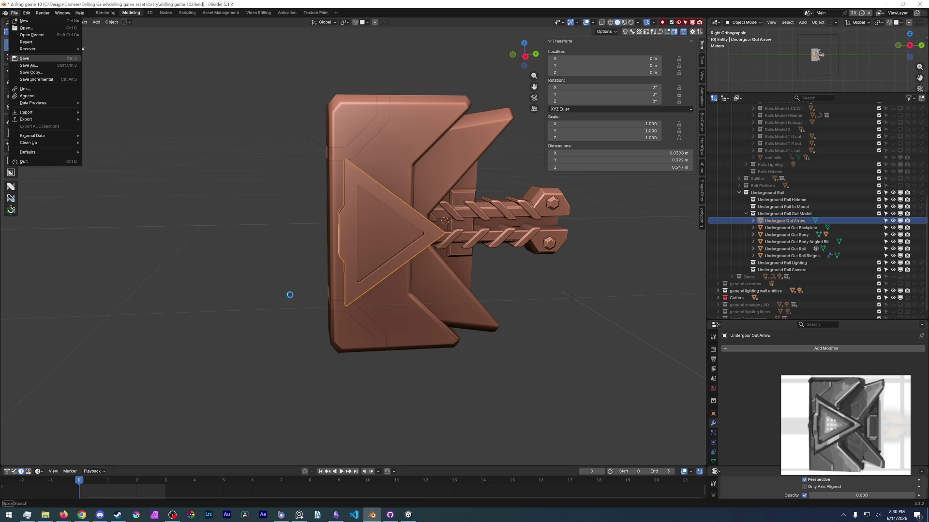
Step: Snap the 3D cursor to the centre of the triangular arrow face
mouse_move(442, 282)
middle_down()
mouse_move(448, 264)
mouse_move(459, 266)
mouse_move(375, 221)
mouse_move(364, 202)
mouse_move(395, 227)
mouse_move(530, 262)
mouse_move(483, 262)
mouse_move(327, 211)
middle_up()
scroll(375, 222, up, 5)
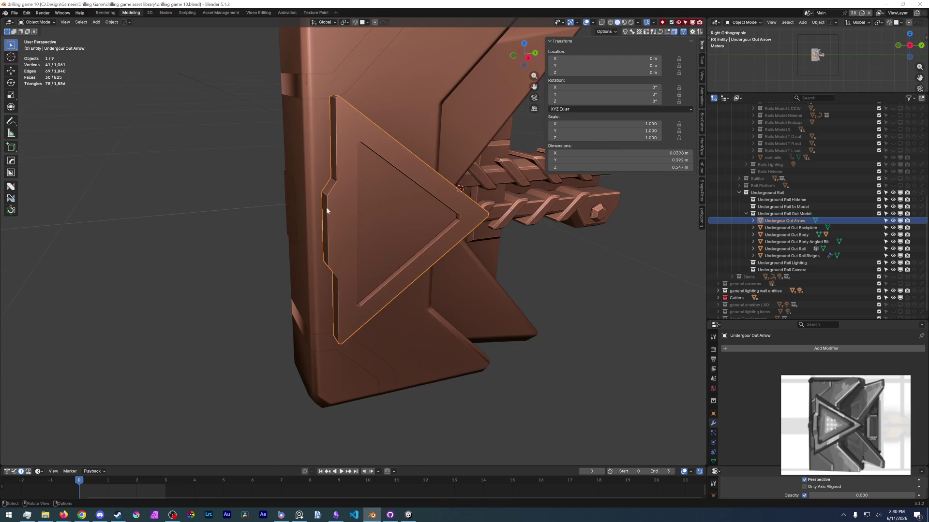
middle_drag(552, 282, 400, 224)
key(Tab)
click(406, 231)
key(shift+s)
click(367, 242)
key(Tab)
click(393, 245)
Step: From the Right view, set all 3D cursor rotation values to 0
right_click(393, 246)
key(Escape)
scroll(392, 222, up, 2)
scroll(393, 225, up, 4)
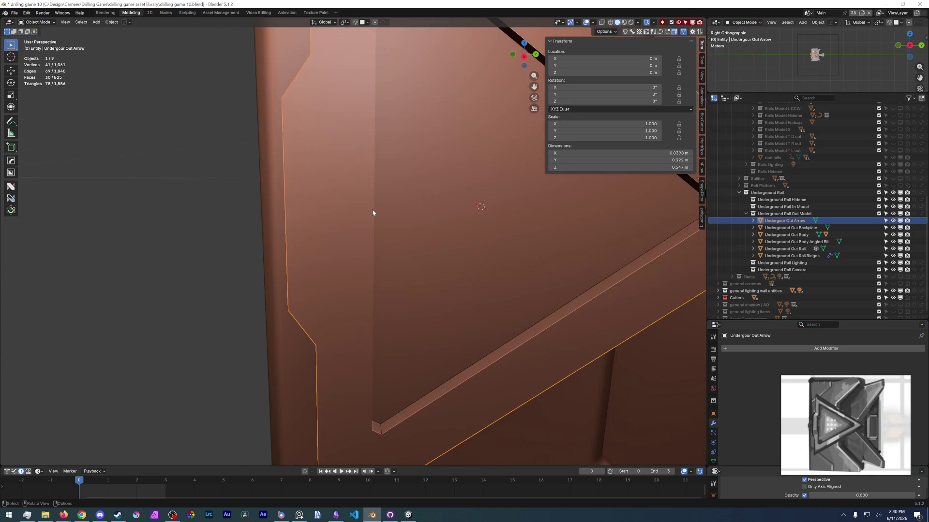
key(KP_3)
click(702, 77)
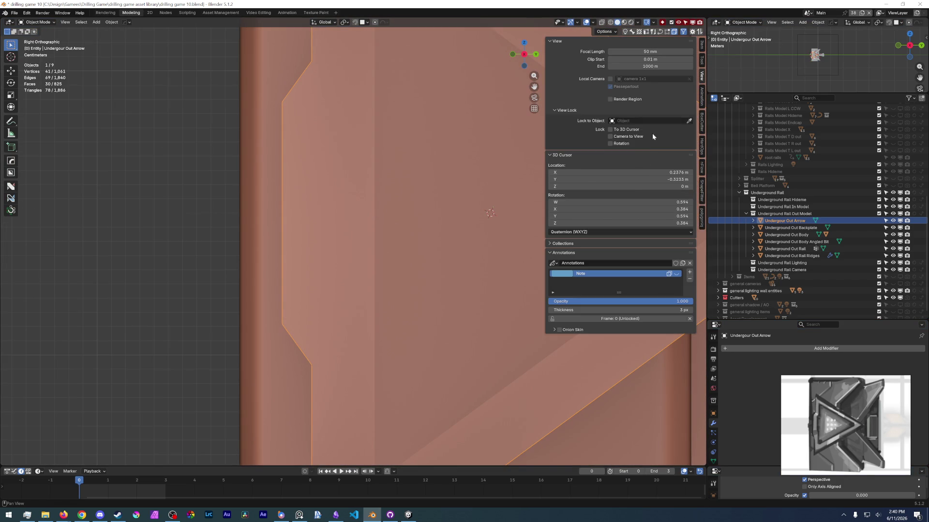
drag(667, 202, 668, 223)
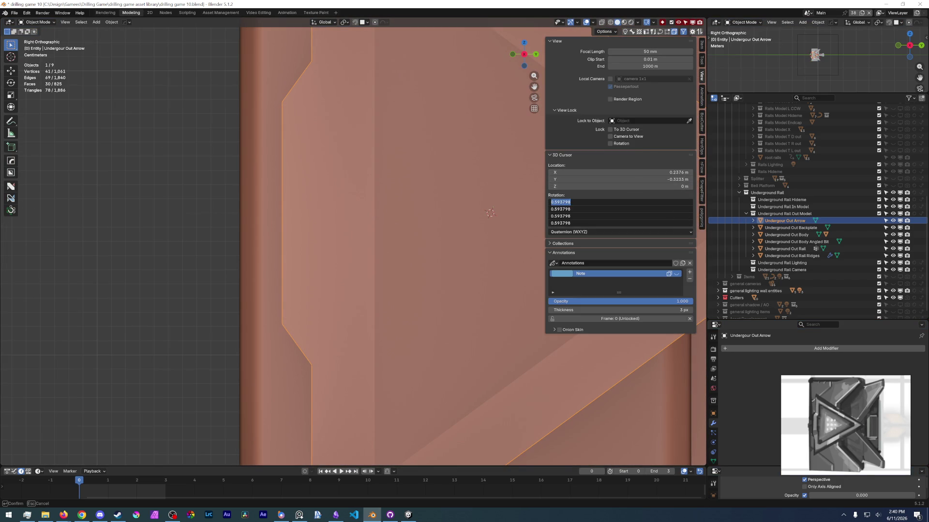
text(0)
key(Return)
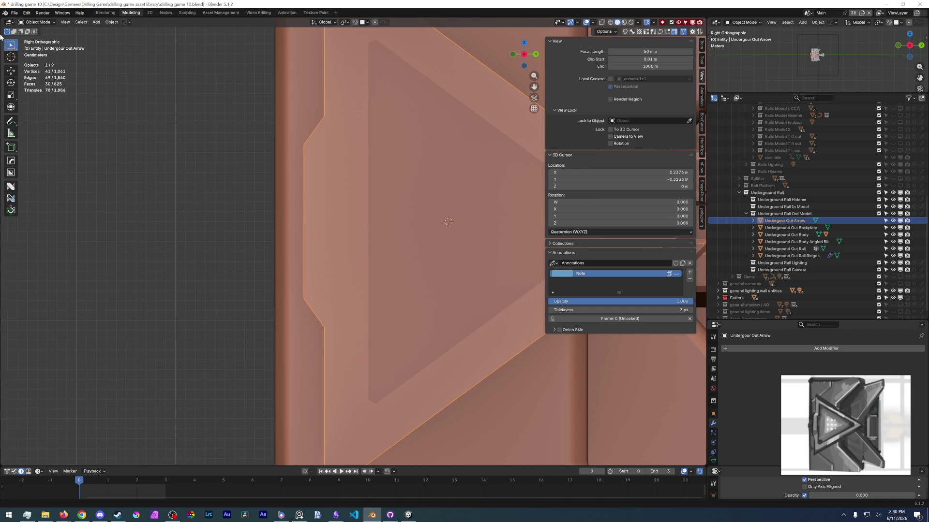
Step: Save drilling game 10.blend
click(14, 12)
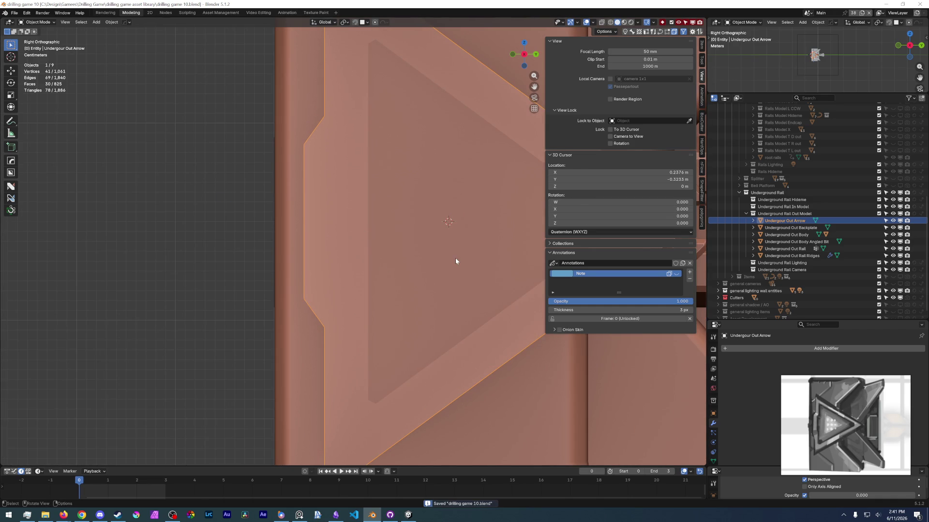
scroll(455, 257, up, 2)
key(shift+a)
key(Escape)
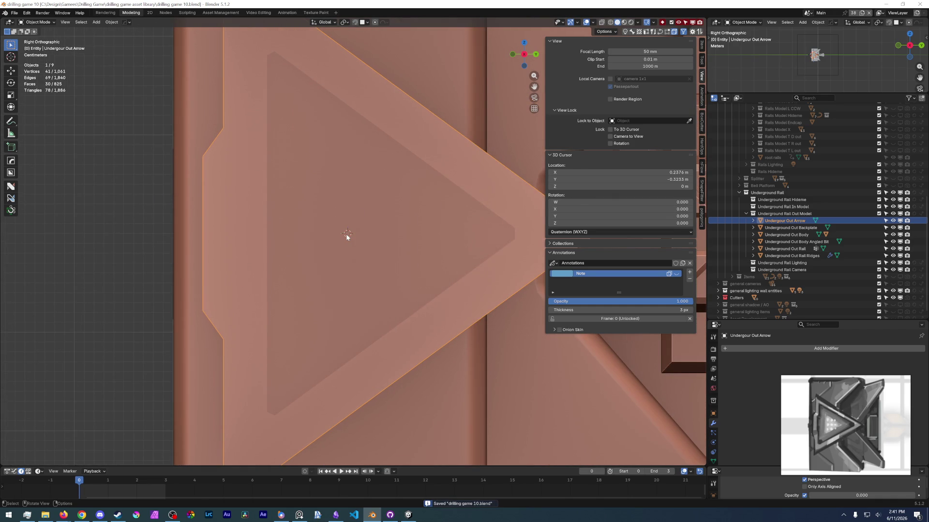
key(d)
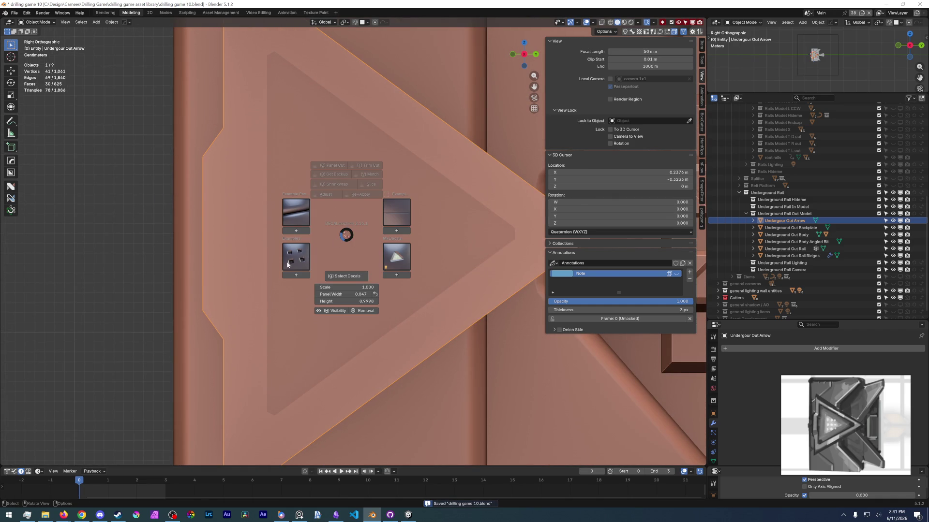
Step: Add the red arrow decal from the MyDecals library onto the arrow plate
click(396, 264)
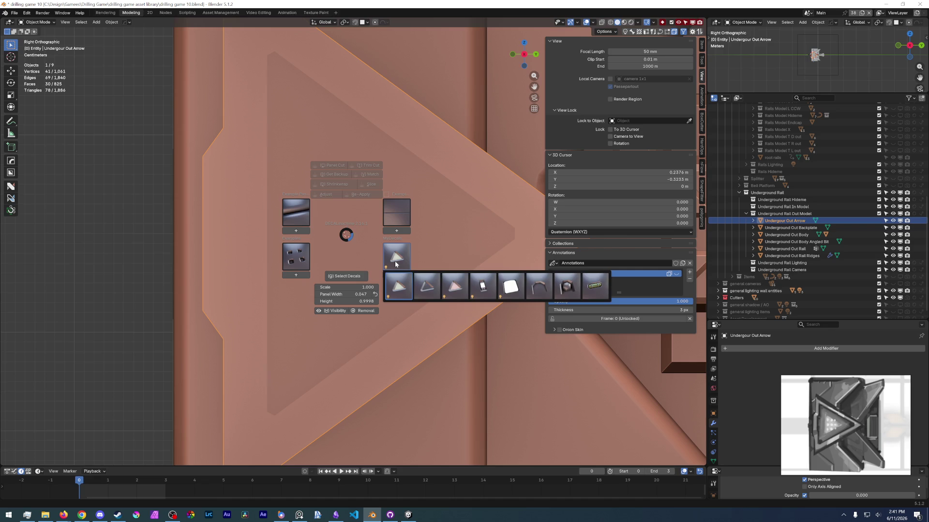
click(451, 288)
scroll(452, 301, down, 5)
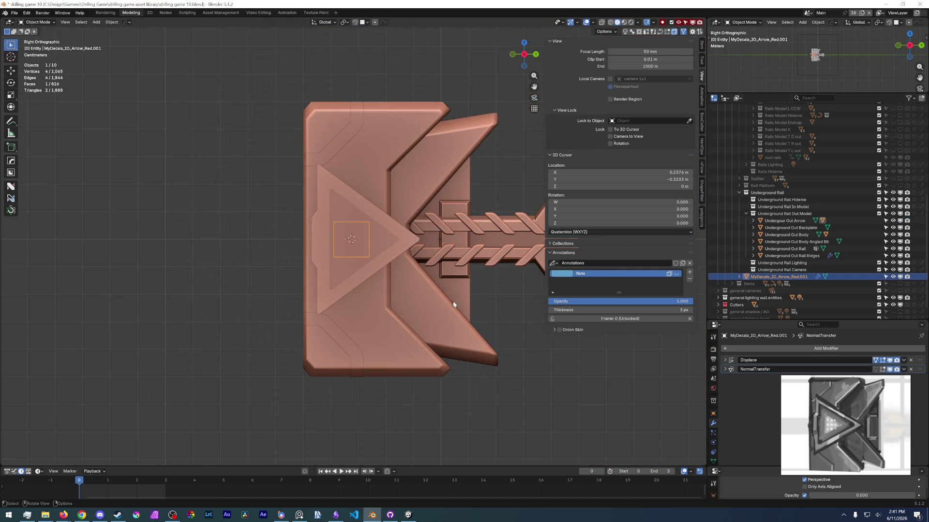
scroll(452, 301, up, 1)
Step: In Material Preview, rotate the decal 90° and scale it to 3.523
click(624, 23)
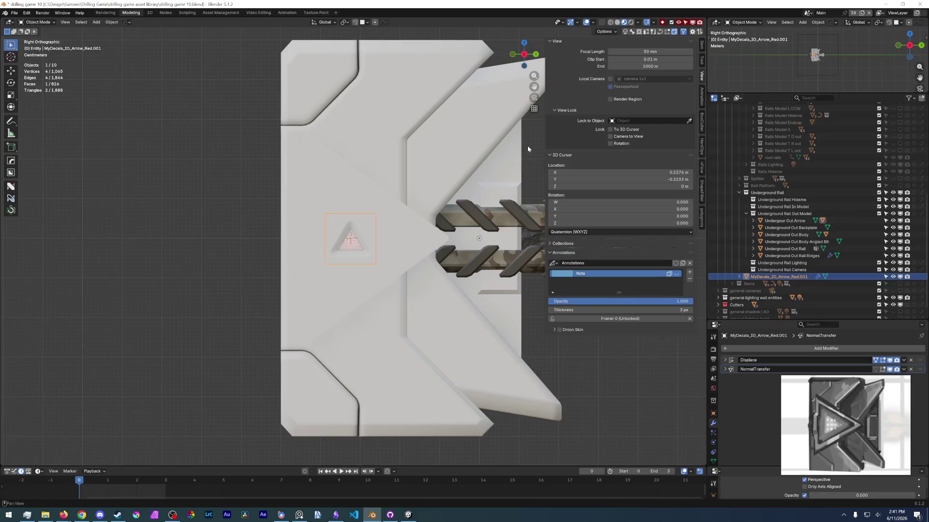
text(r90)
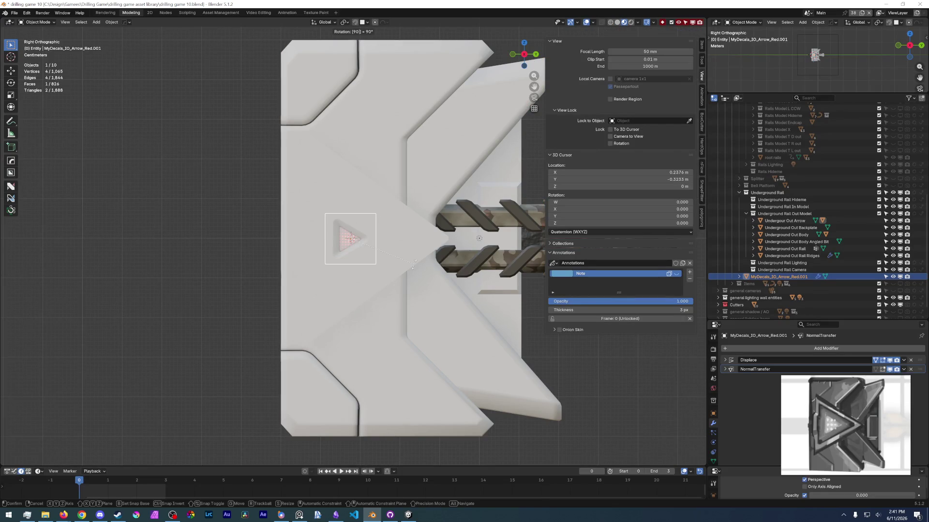
key(Return)
key(r)
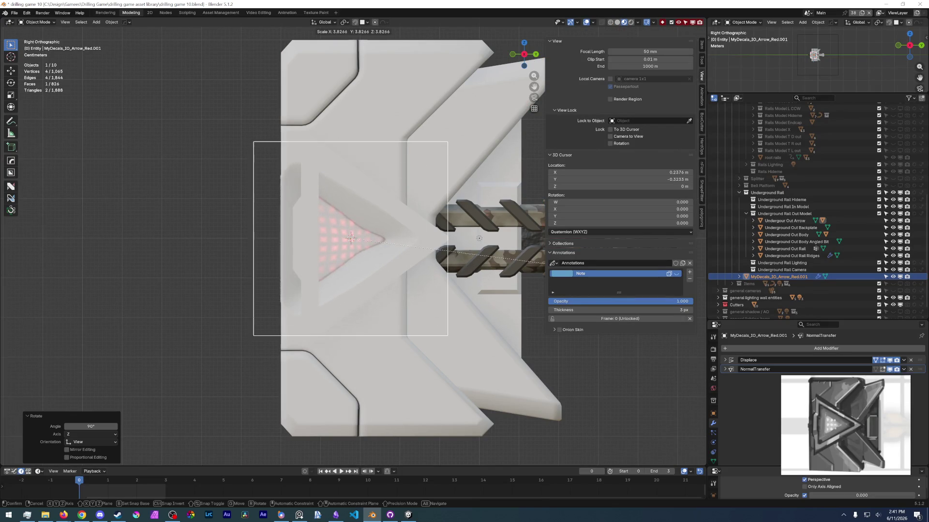
click(608, 253)
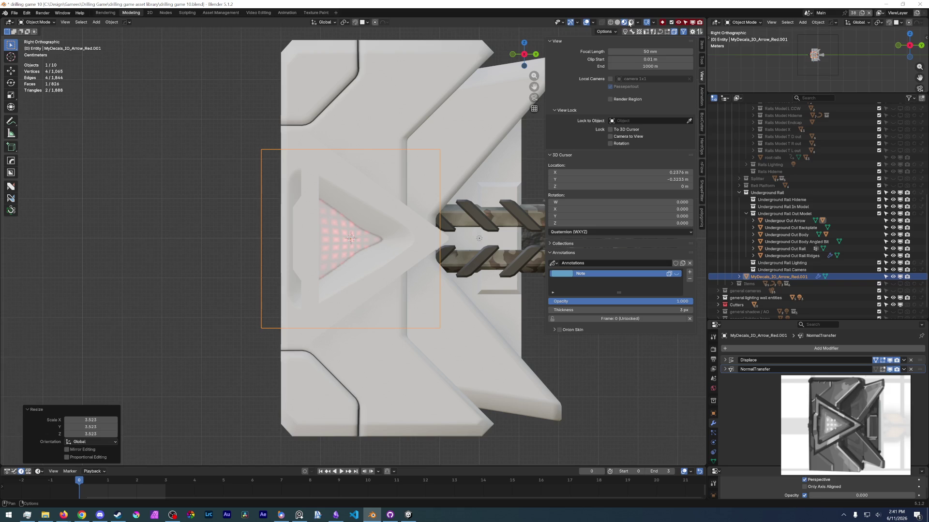
click(631, 22)
scroll(348, 288, up, 4)
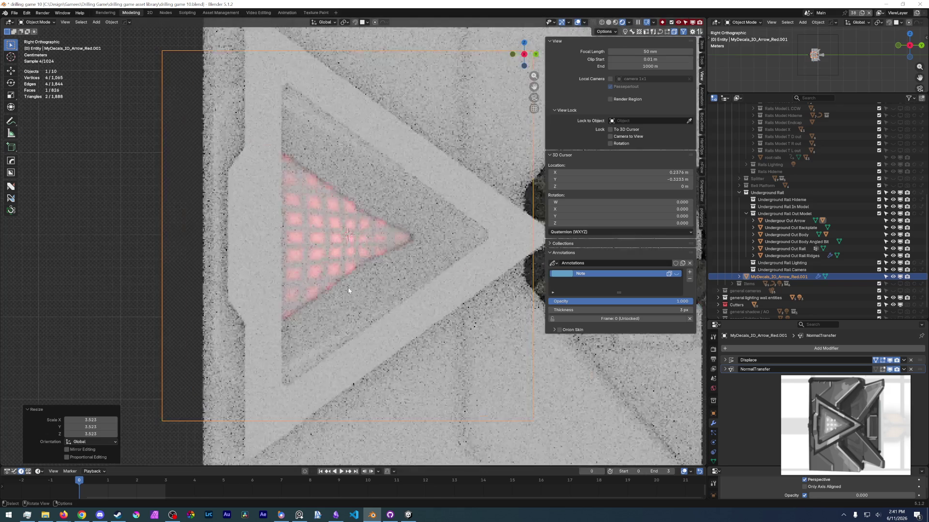
Step: Move the red arrow decal 0.054 m along Y and 0.003 m along X, then view through the camera
key(g)
key(y)
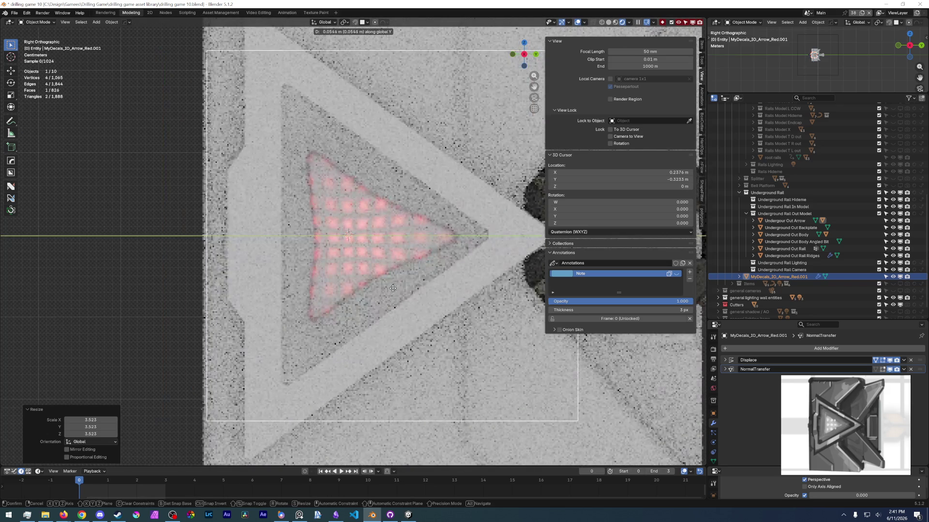
click(392, 288)
mouse_move(392, 288)
middle_down()
mouse_move(338, 294)
mouse_move(377, 299)
mouse_move(347, 284)
mouse_move(373, 298)
middle_up()
key(g)
key(x)
click(388, 304)
key(KP_3)
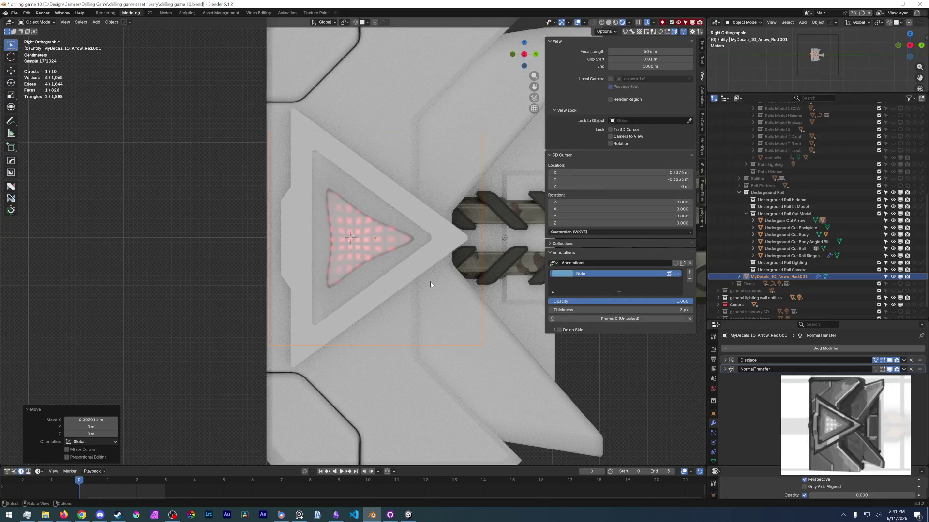
key(KP_0)
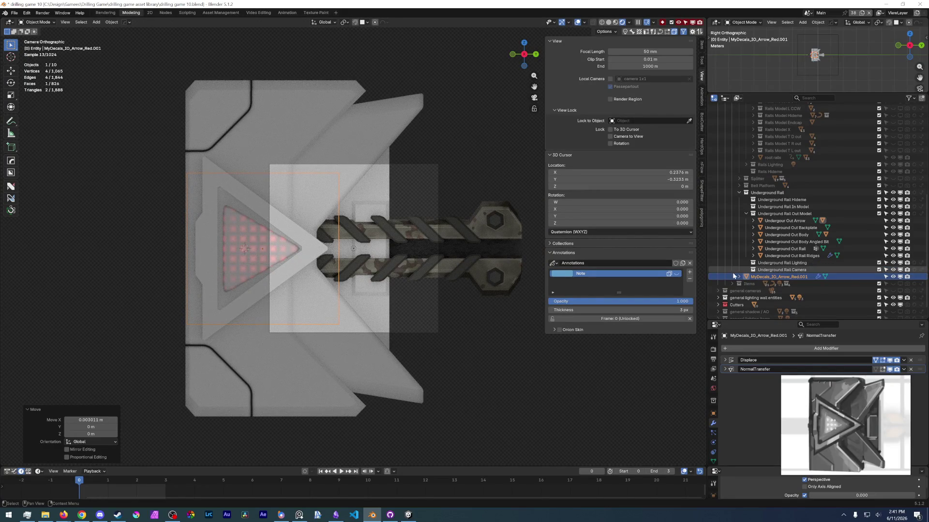
Step: Parent the arrow decal under Underground Out Arrow and save the file
drag(766, 282, 769, 224)
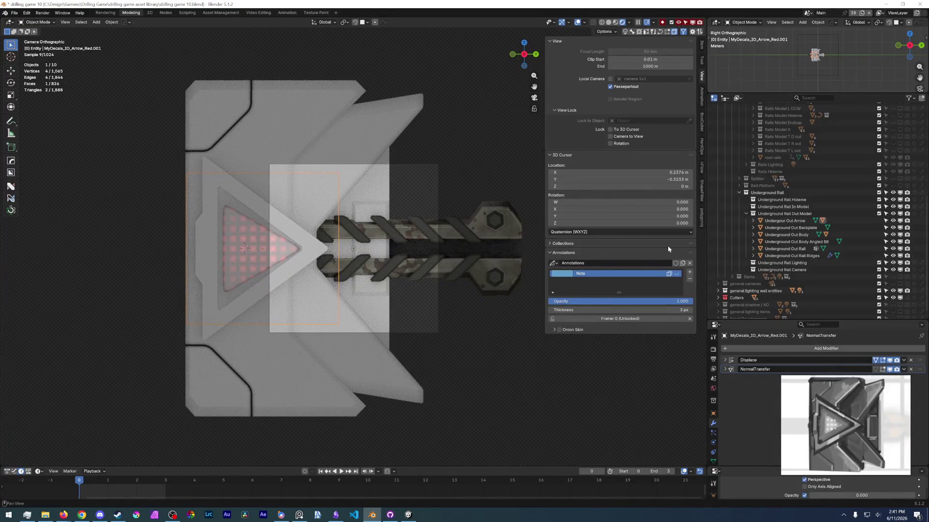
click(14, 14)
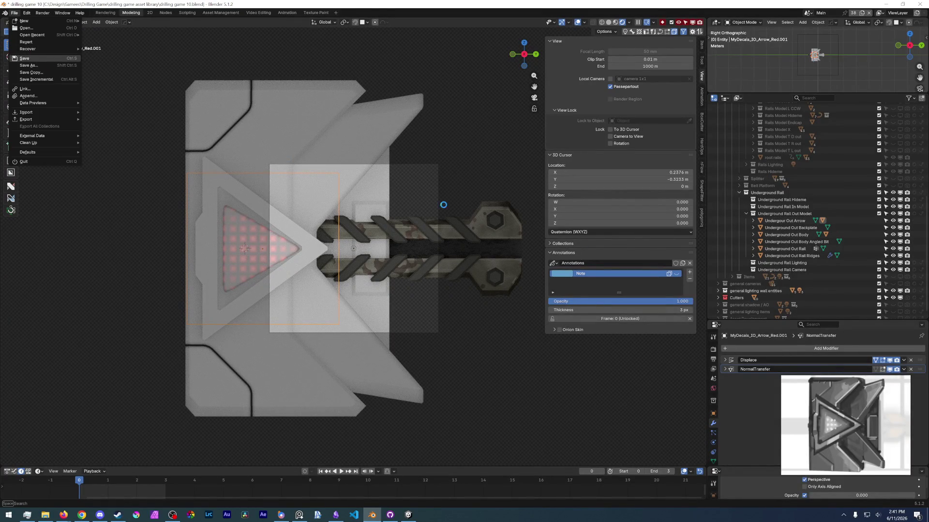
click(24, 58)
scroll(748, 309, down, 1)
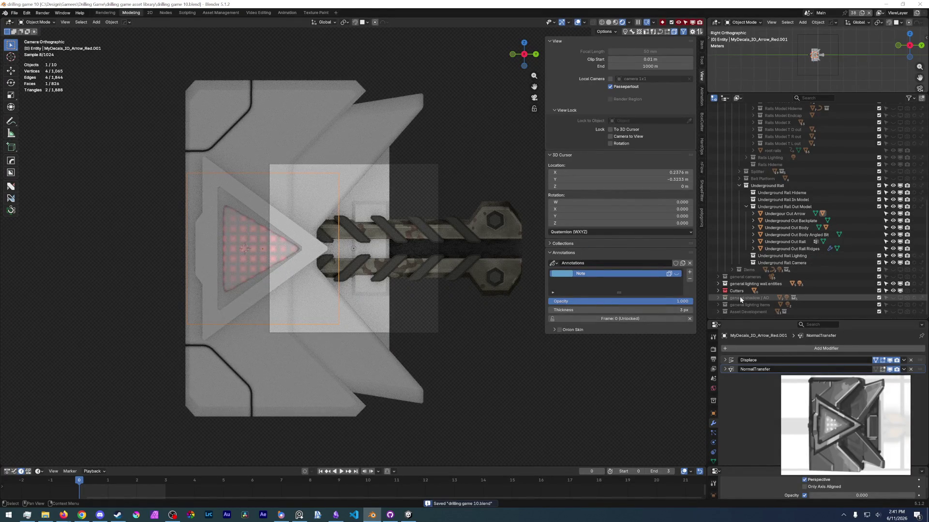
Step: Show and expand the general cameras collection and select camera 1x1 shadow
click(893, 276)
click(718, 277)
scroll(724, 288, down, 4)
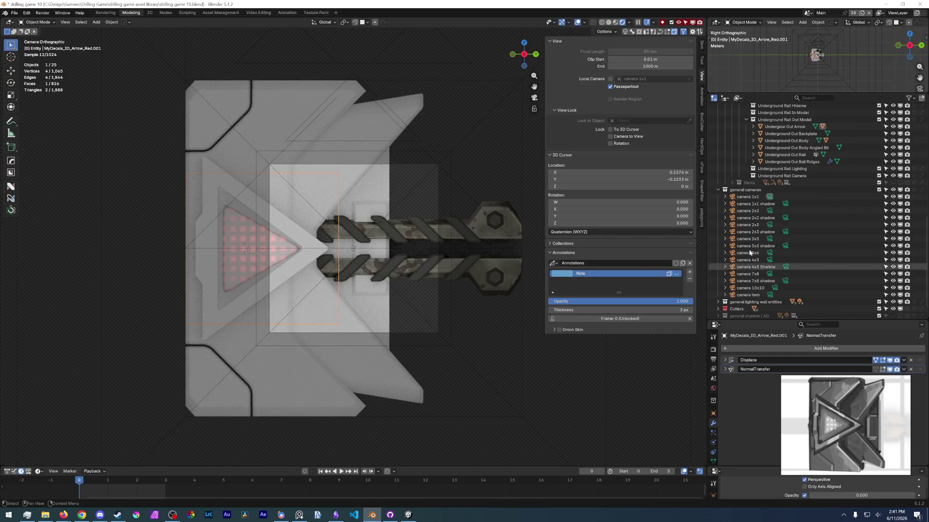
click(747, 207)
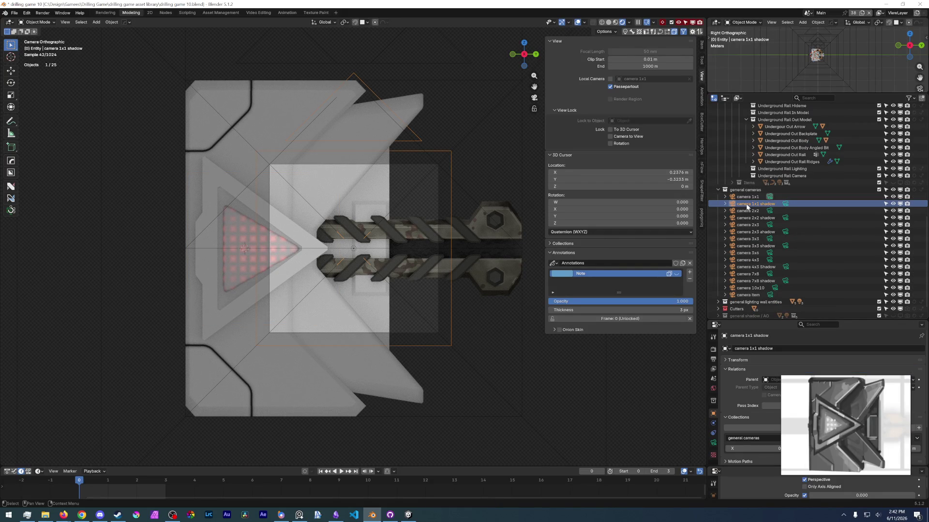
scroll(742, 241, up, 5)
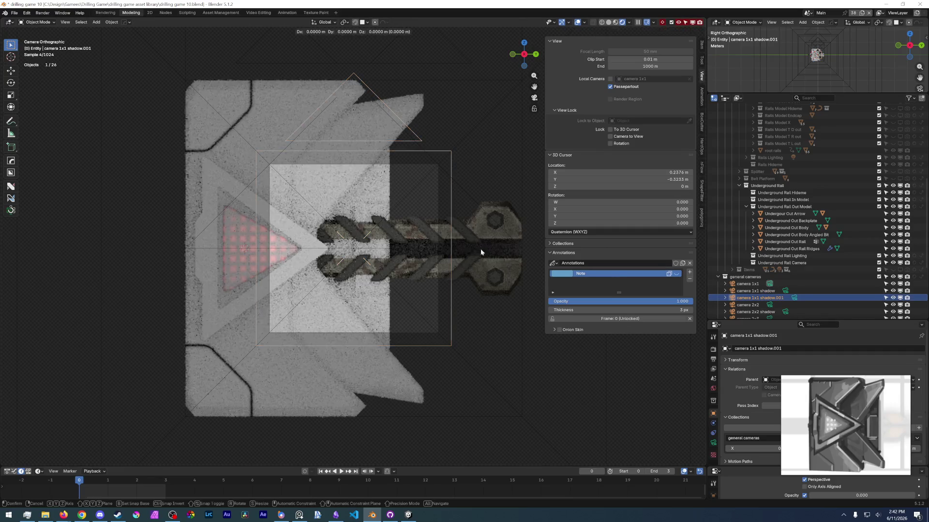
Step: Duplicate the camera 1x1 shadow camera into Underground Rail Camera and hide the general cameras collection
key(shift+d)
key(Escape)
drag(767, 297, 779, 262)
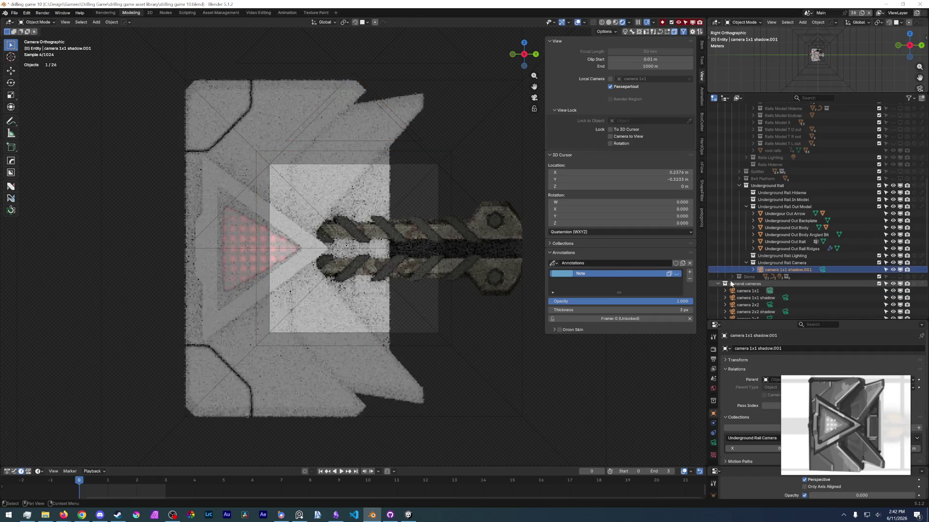
click(724, 286)
click(724, 284)
click(900, 285)
Step: Rename the copy 'camera 1x1 underground rail shadow' and set its orthographic scale to 2
click(779, 270)
double_click(779, 269)
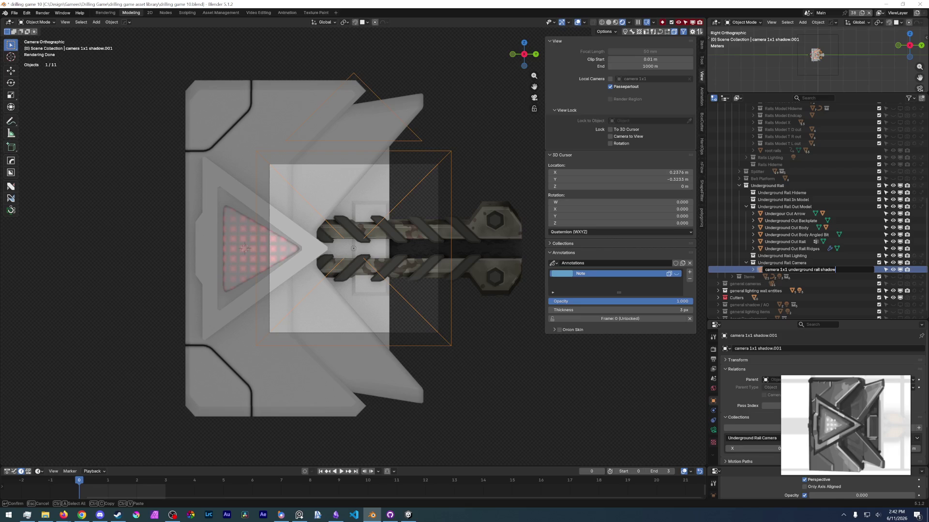
key(Return)
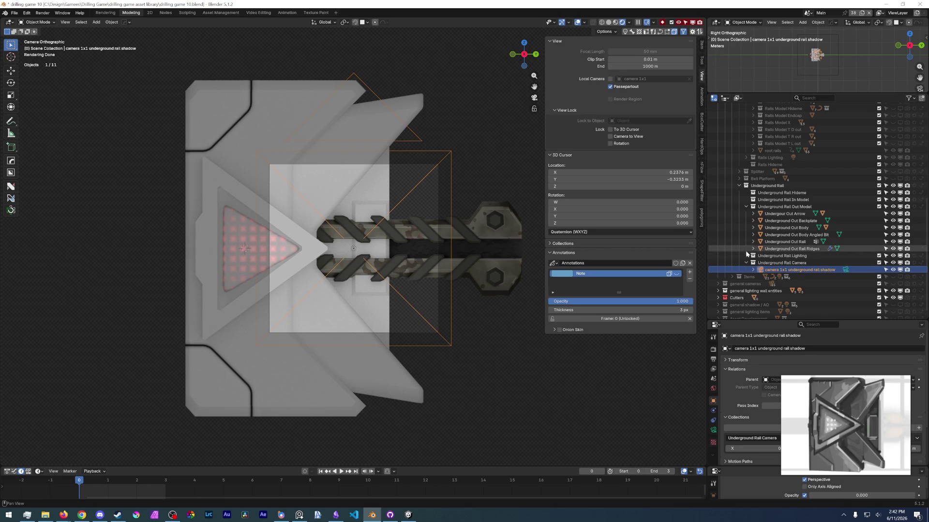
click(713, 431)
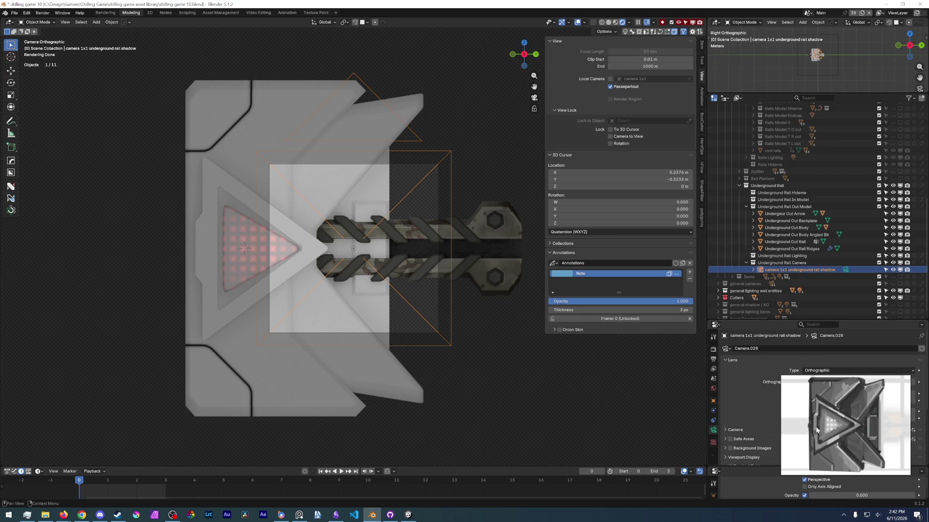
drag(817, 430, 817, 443)
click(854, 381)
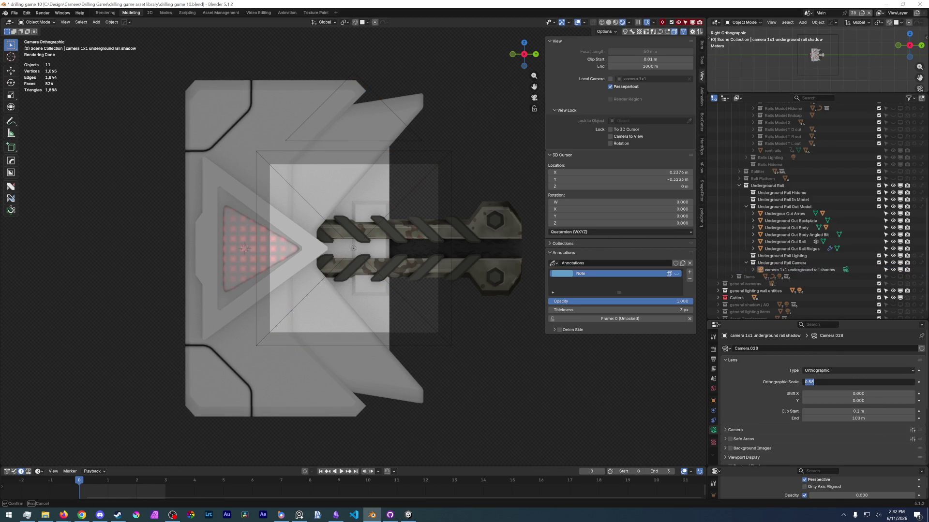
key(BackSpace)
text(2)
key(Return)
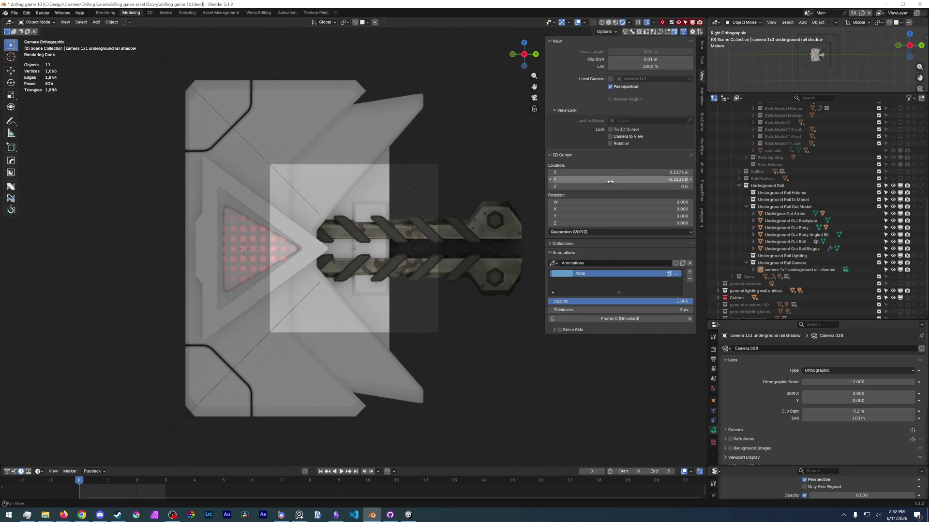
Step: Check the copied camera's transform values in the object properties
click(701, 44)
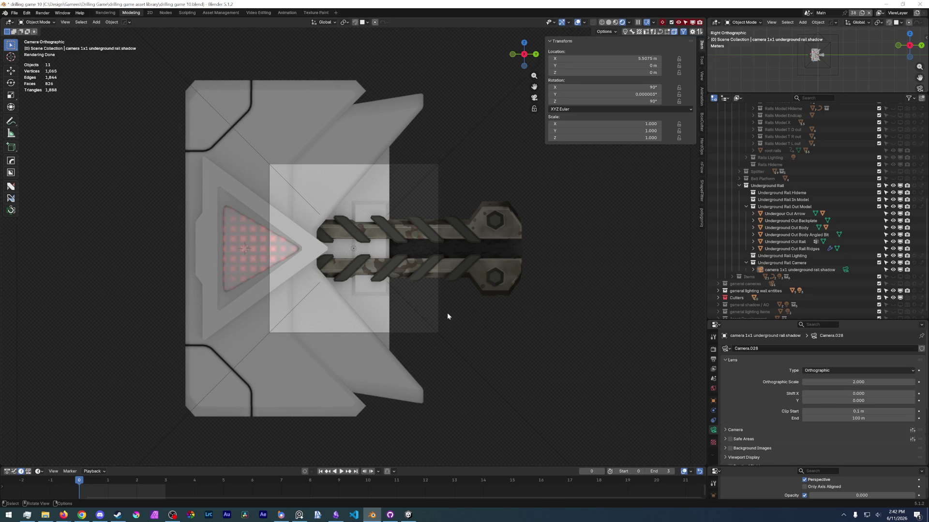
click(798, 269)
scroll(451, 280, down, 4)
scroll(411, 261, up, 3)
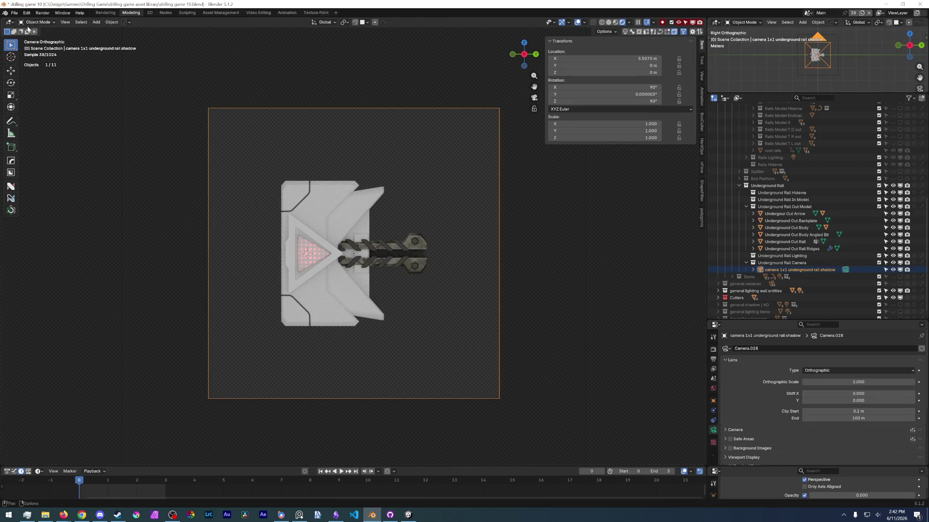
click(14, 12)
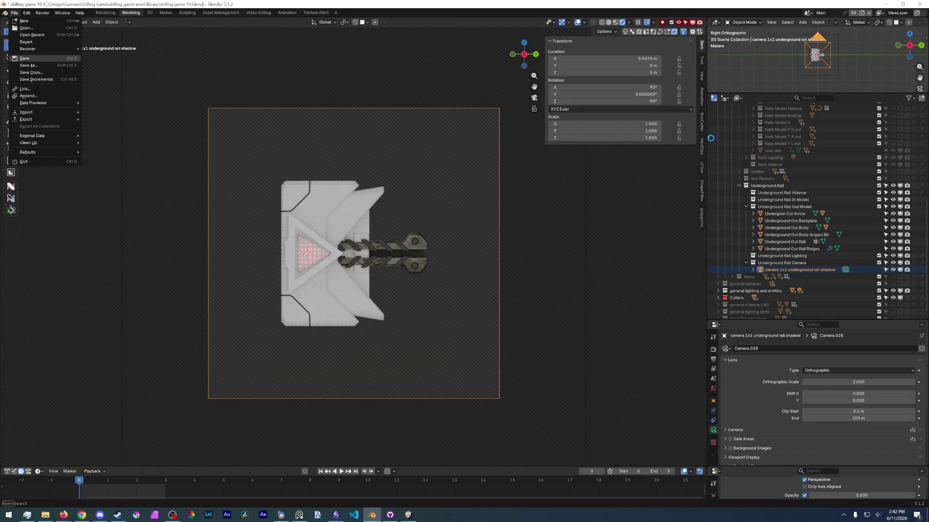
Step: Save the file and select the Rail T L off entry in the Renderset list
click(24, 58)
click(701, 217)
click(591, 152)
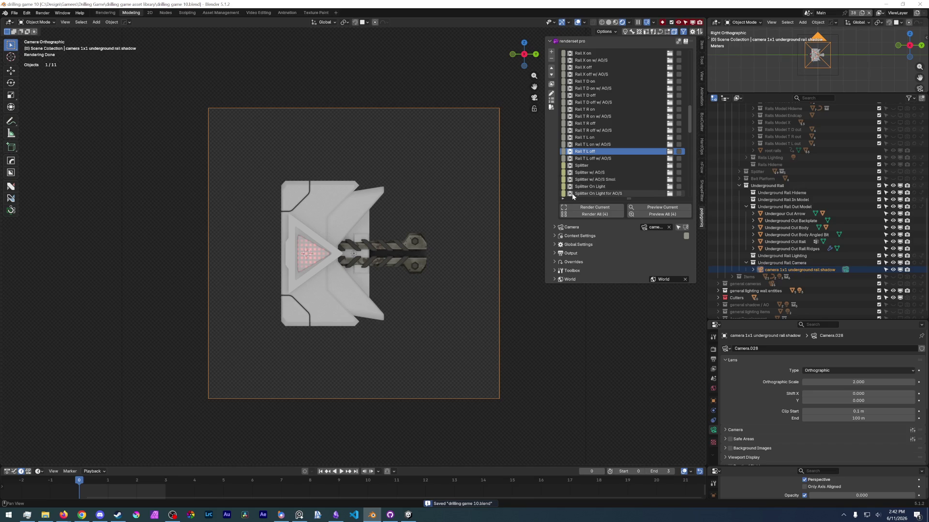
scroll(631, 174, up, 5)
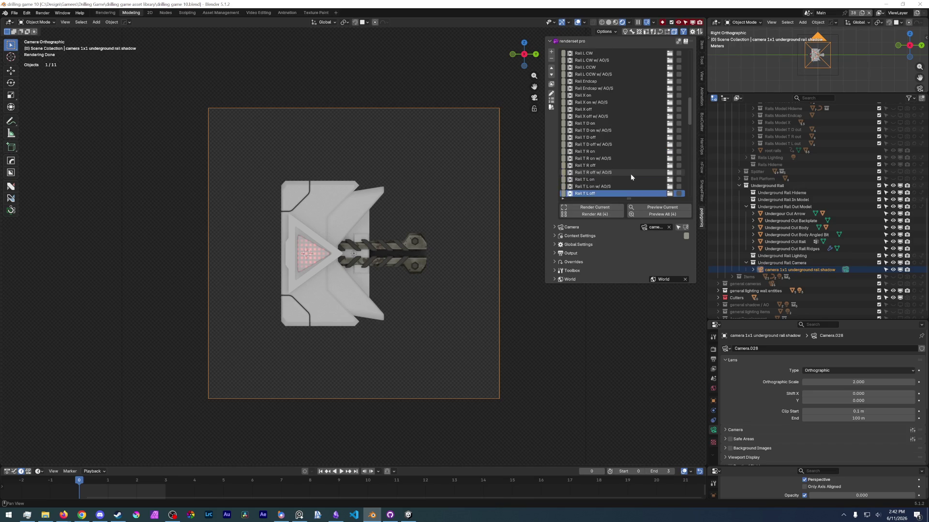
scroll(631, 156, down, 5)
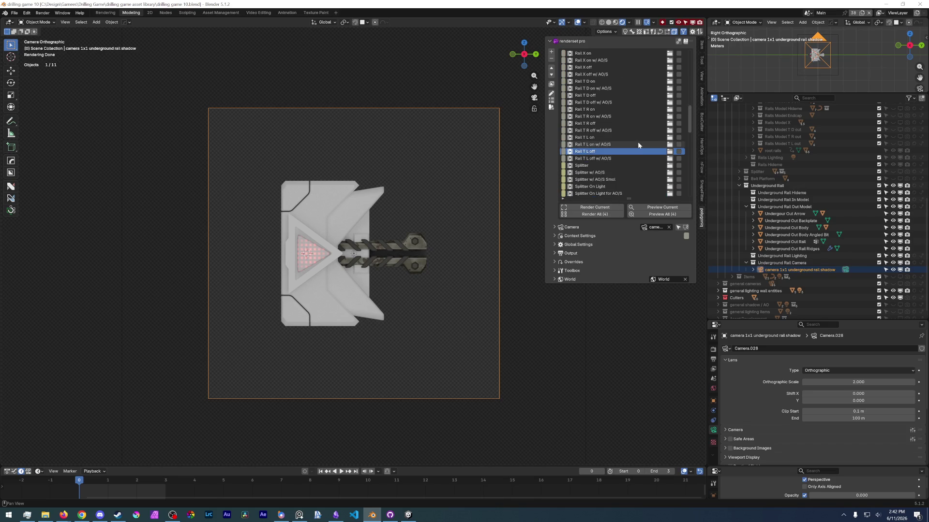
Step: Add a render context below Rail T L off w/ AO/S and rename it Rail Underground Out w/ AO/S
click(551, 53)
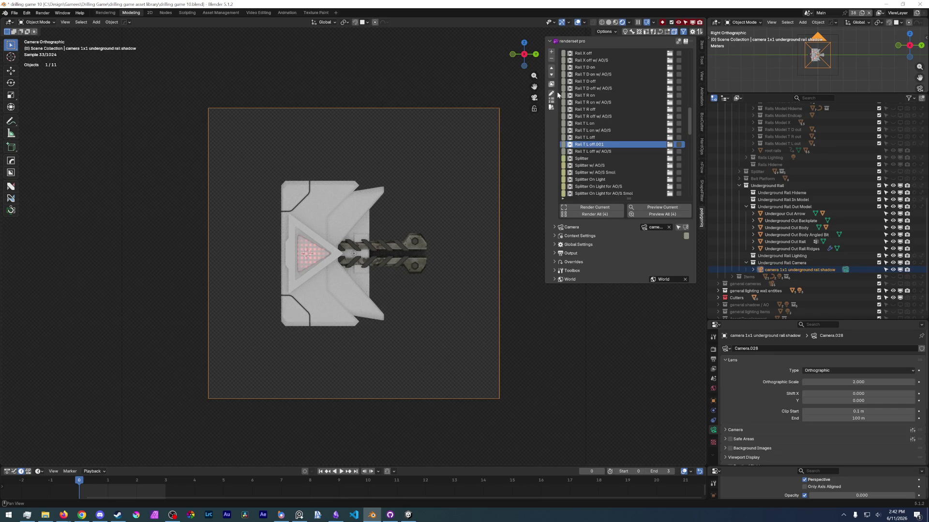
click(552, 75)
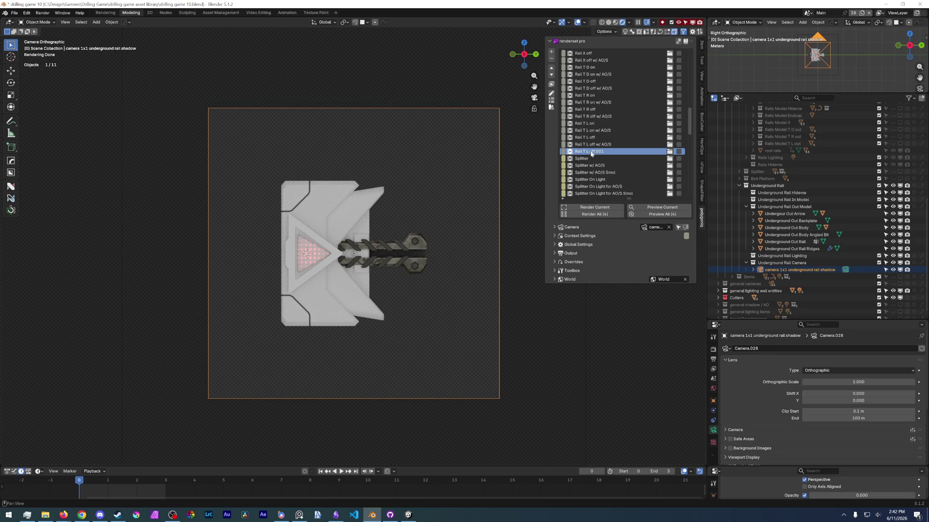
double_click(609, 154)
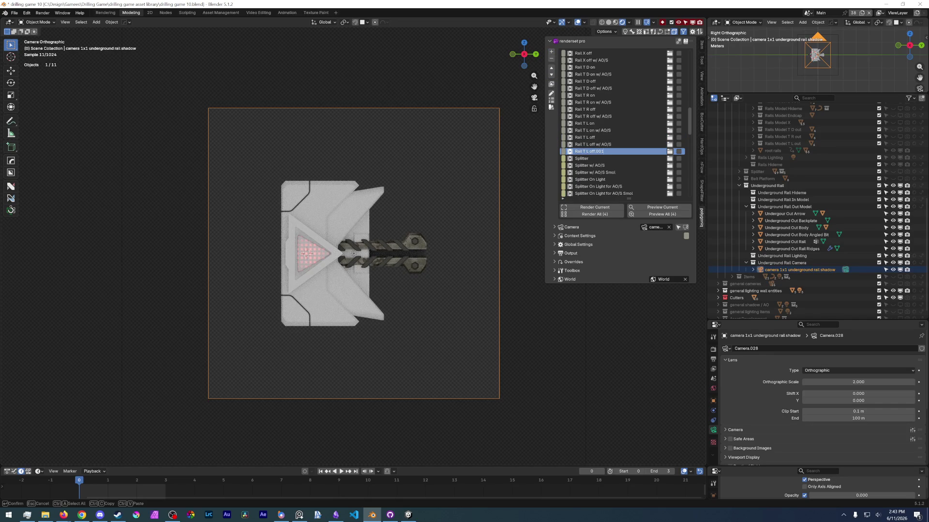
key(BackSpace)
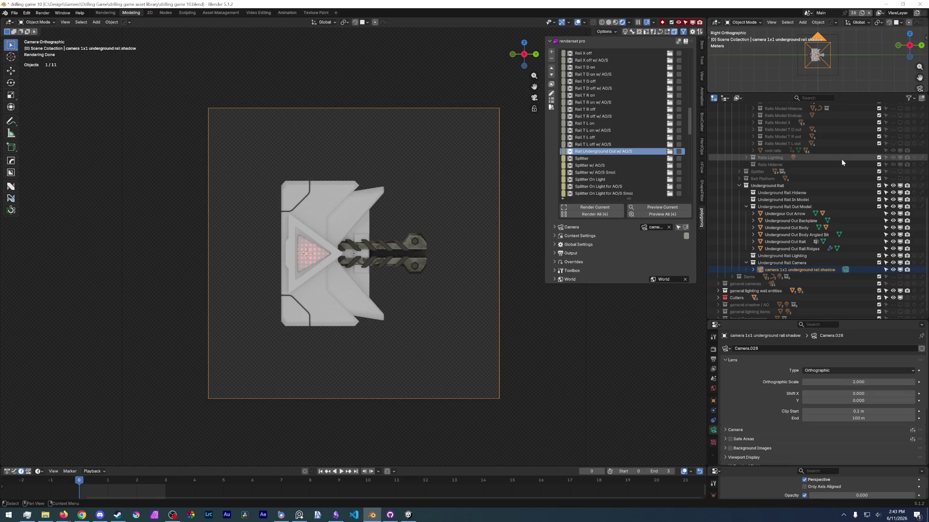
Step: In the Rail T L off context, hide Underground Rail and show Rails and Rails Model T L out
click(599, 137)
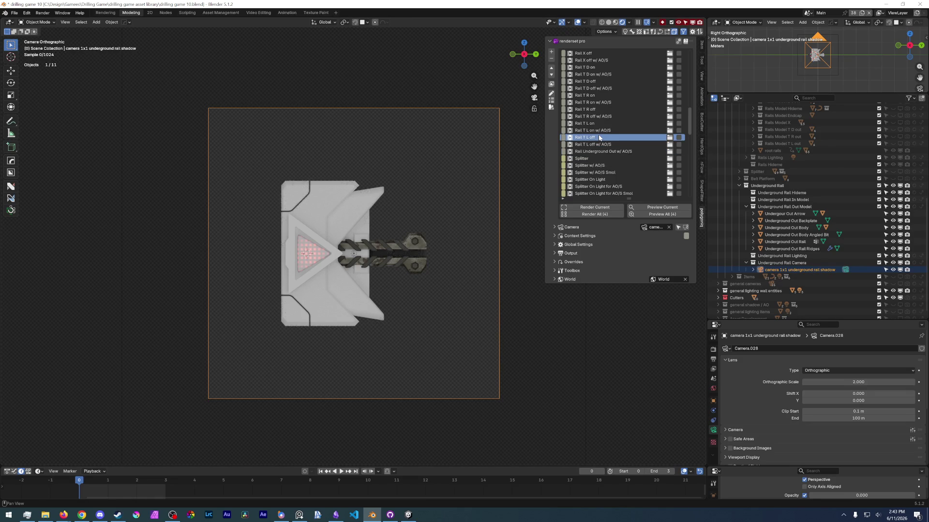
click(898, 186)
scroll(838, 236, up, 5)
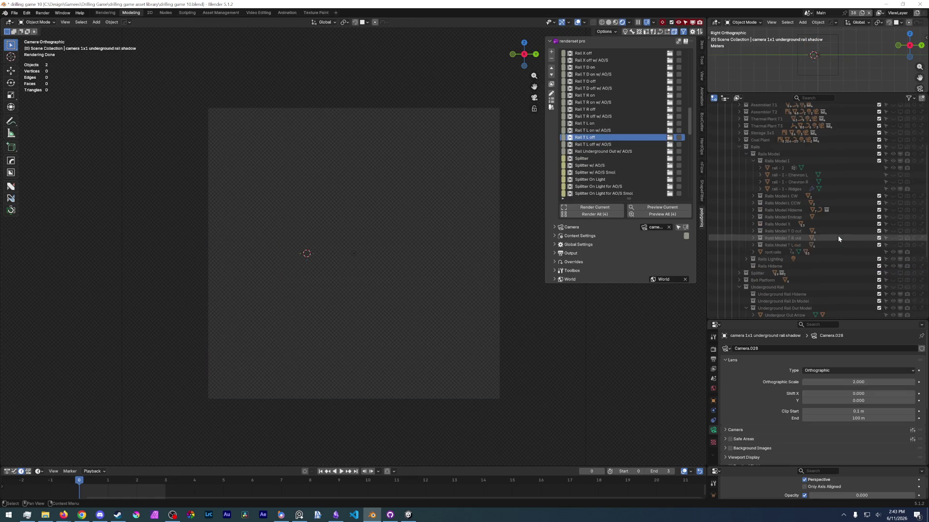
click(753, 161)
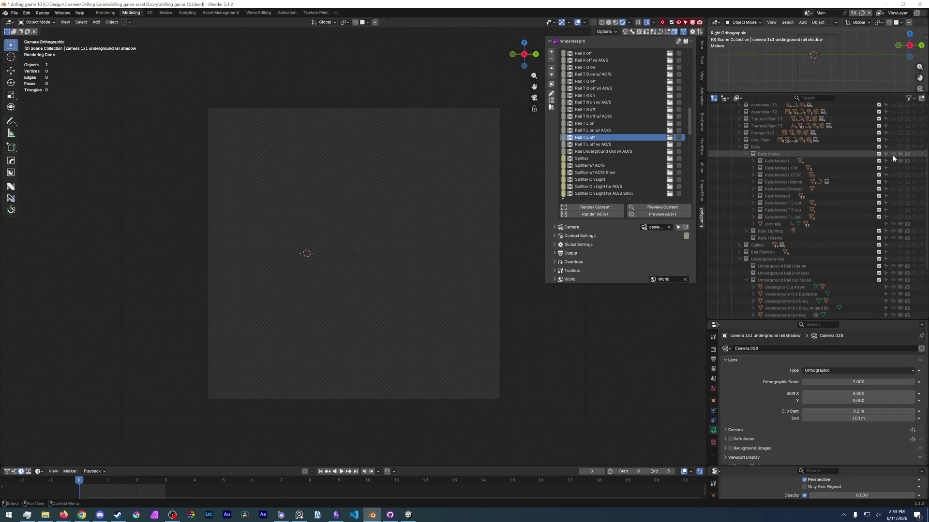
click(905, 148)
click(906, 148)
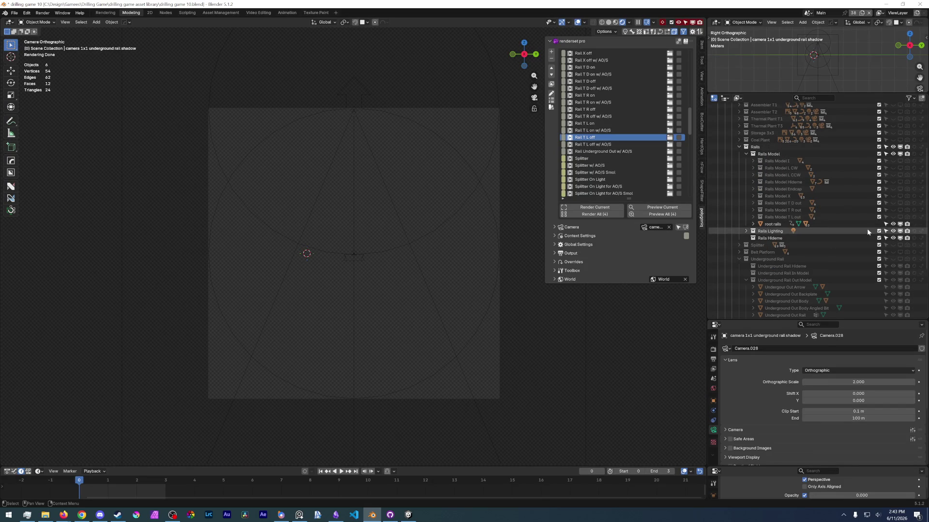
click(906, 217)
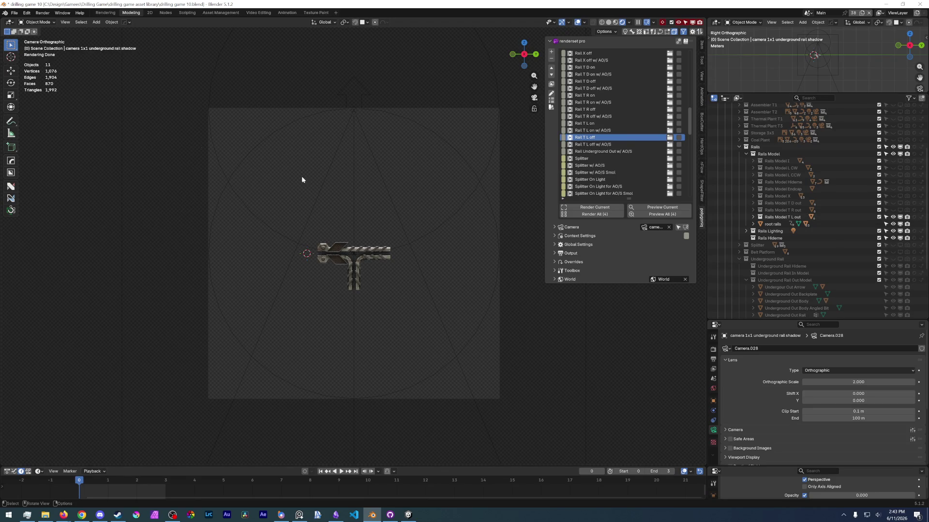
Step: Save, recheck Rails Model T L out visibility, and switch back to Rail Underground Out w/ AO/S
click(14, 12)
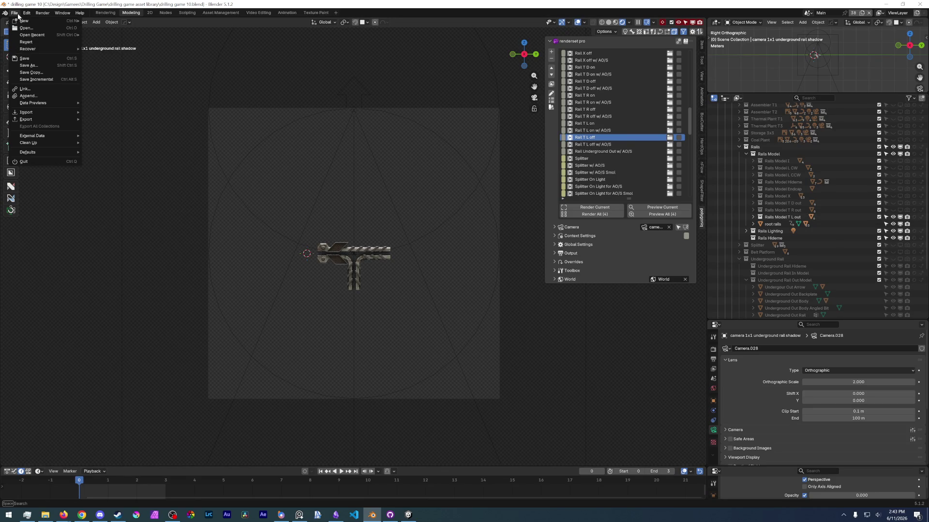
click(25, 58)
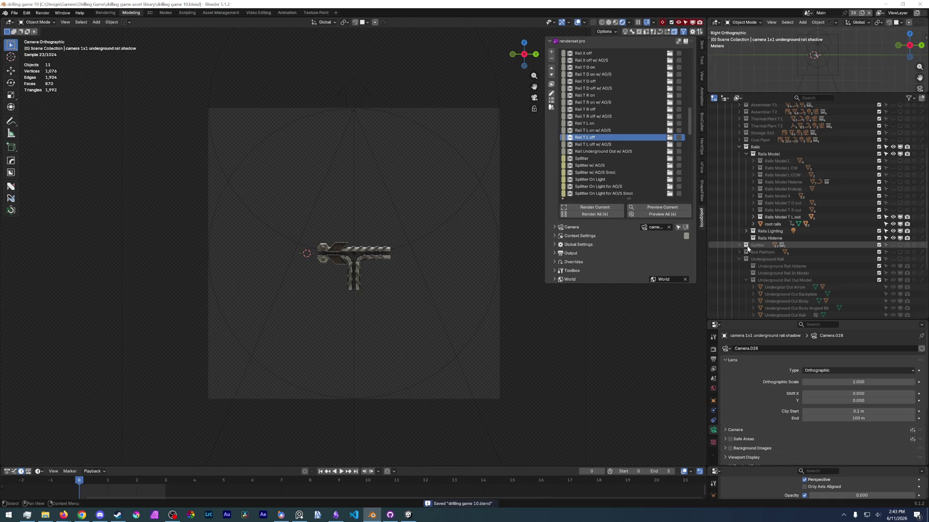
click(892, 218)
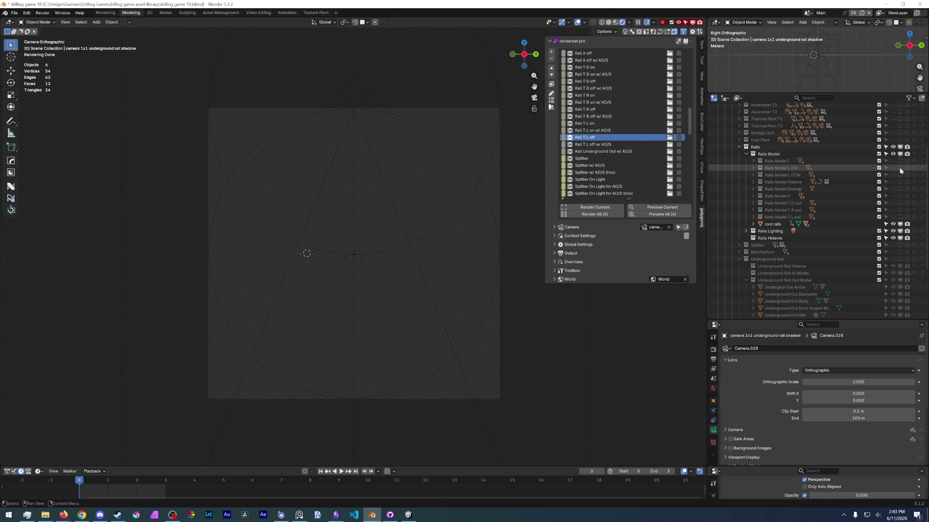
click(897, 218)
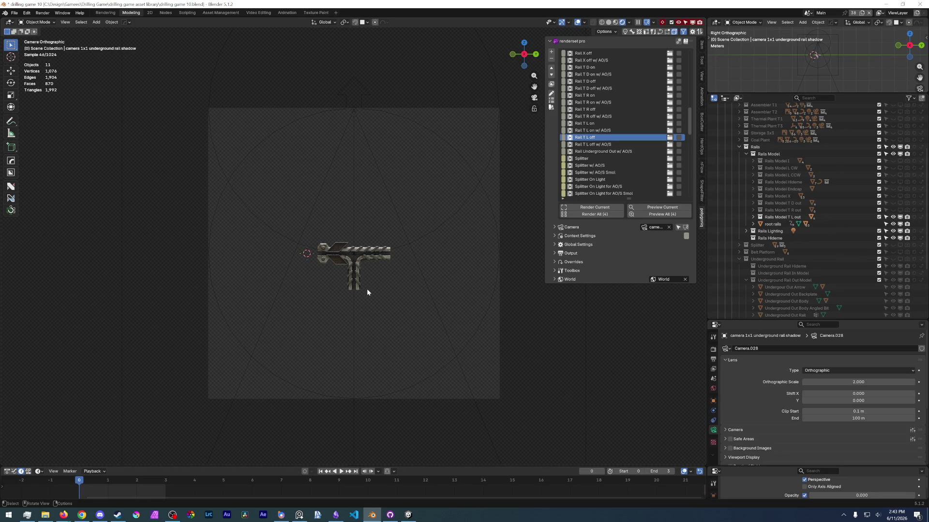
click(602, 152)
click(15, 12)
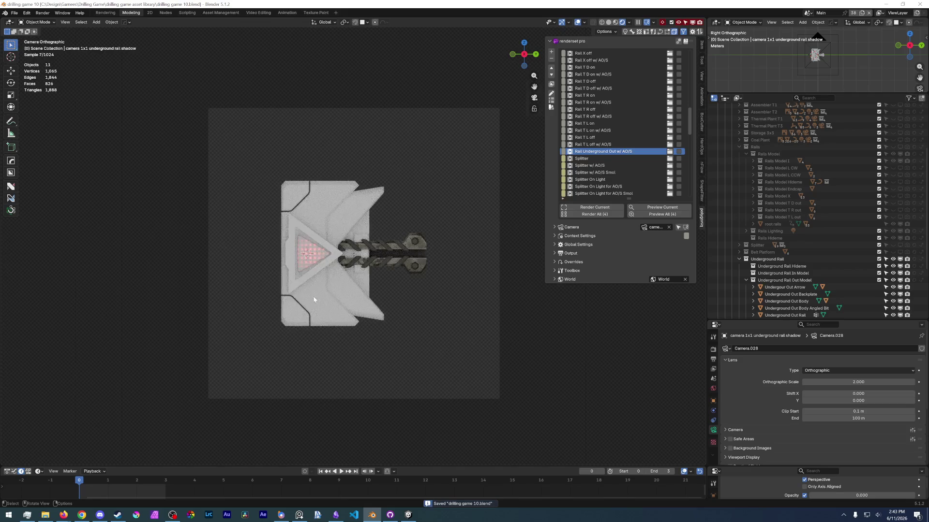
Step: Stretch the red arrow decal vertically and shift it along Y
scroll(314, 297, up, 2)
scroll(242, 297, up, 2)
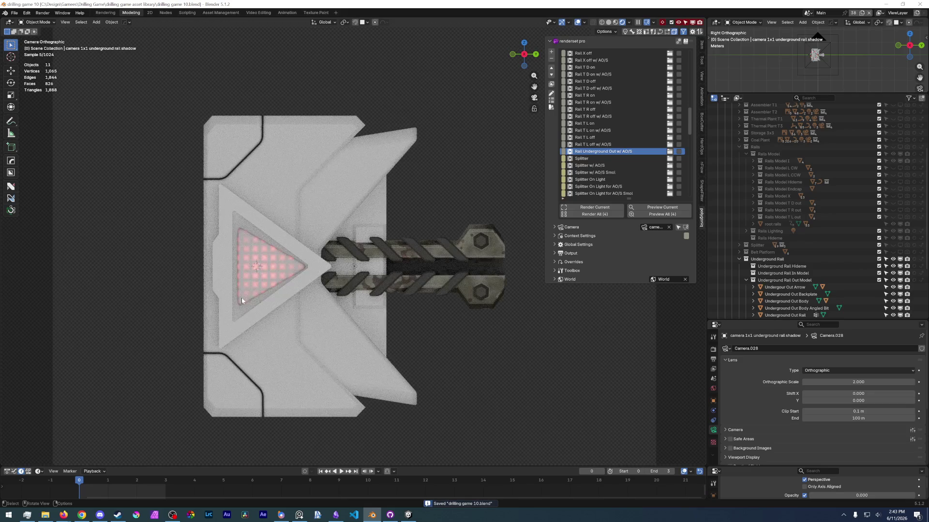
click(240, 300)
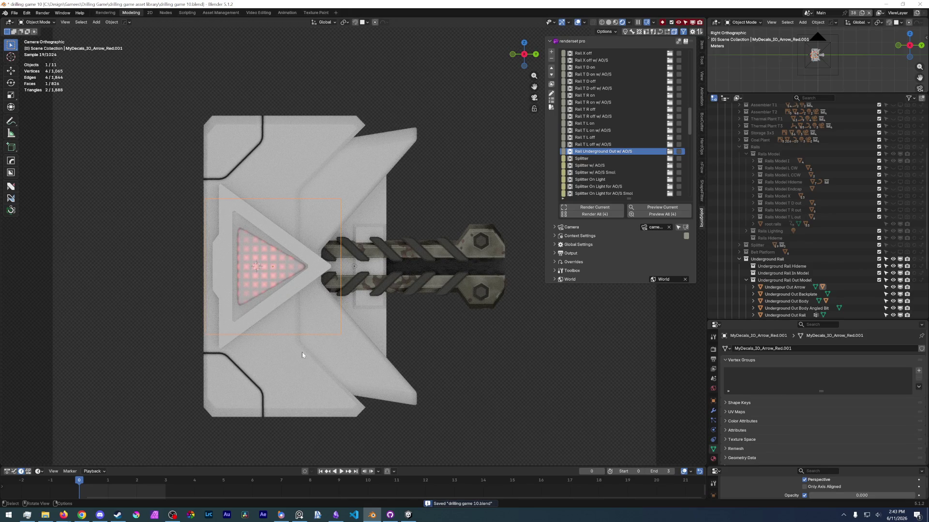
key(s)
key(z)
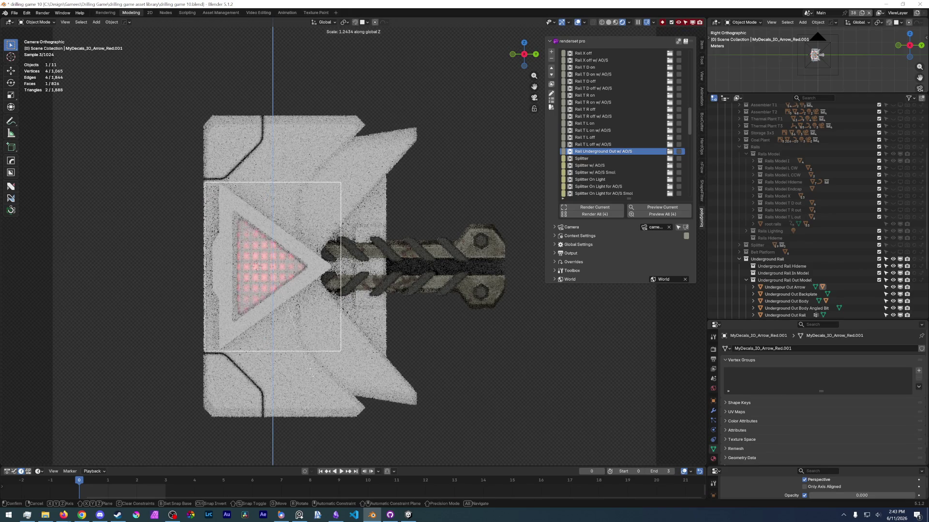
click(310, 372)
key(g)
key(y)
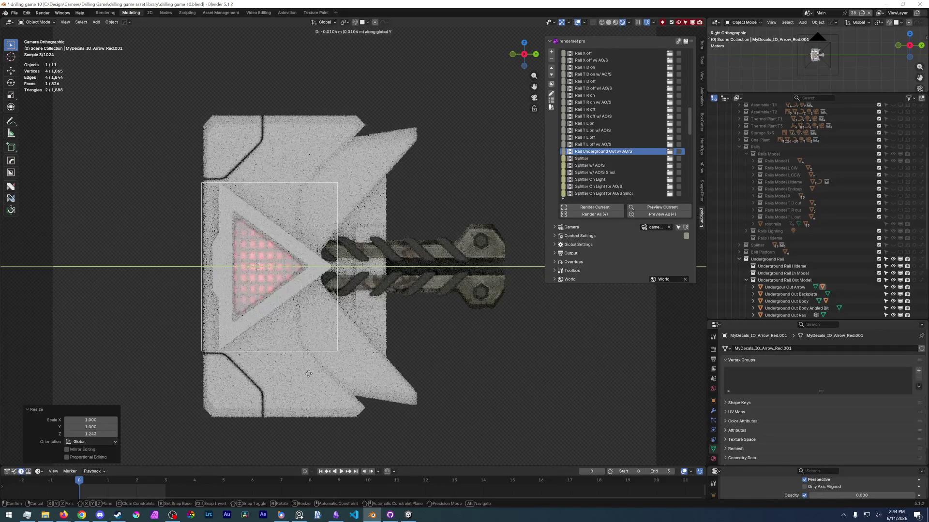
click(309, 374)
Step: Scale the decal uniformly to 1.104, nudge it along Y, deselect it, and save
key(s)
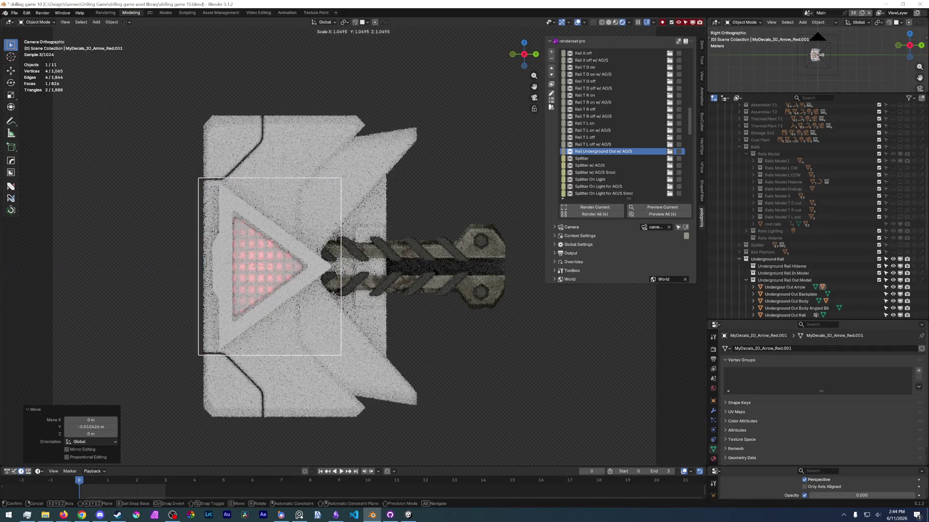
click(356, 358)
key(y)
click(366, 360)
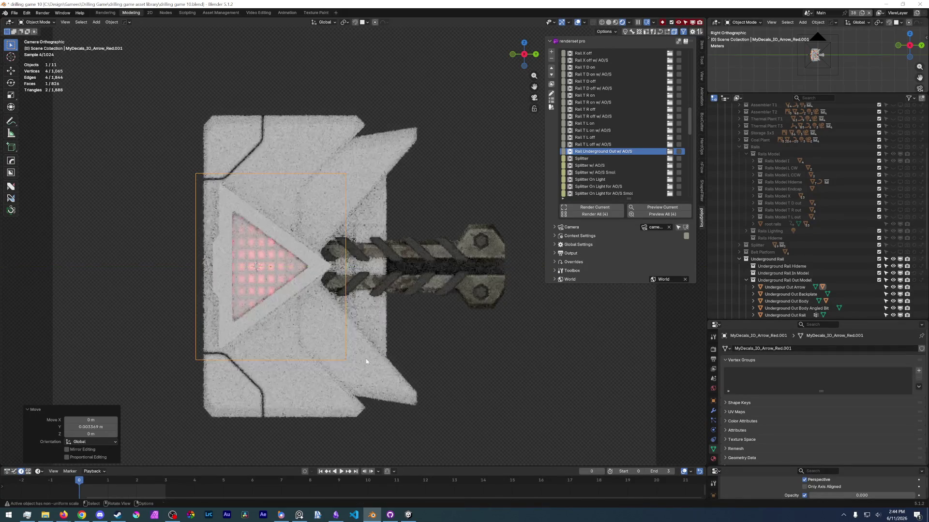
click(117, 210)
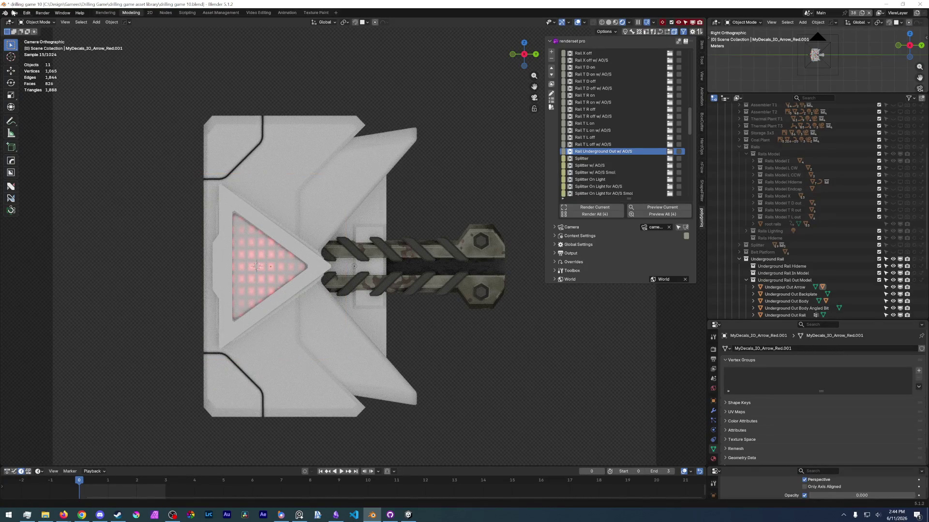
click(14, 12)
click(29, 59)
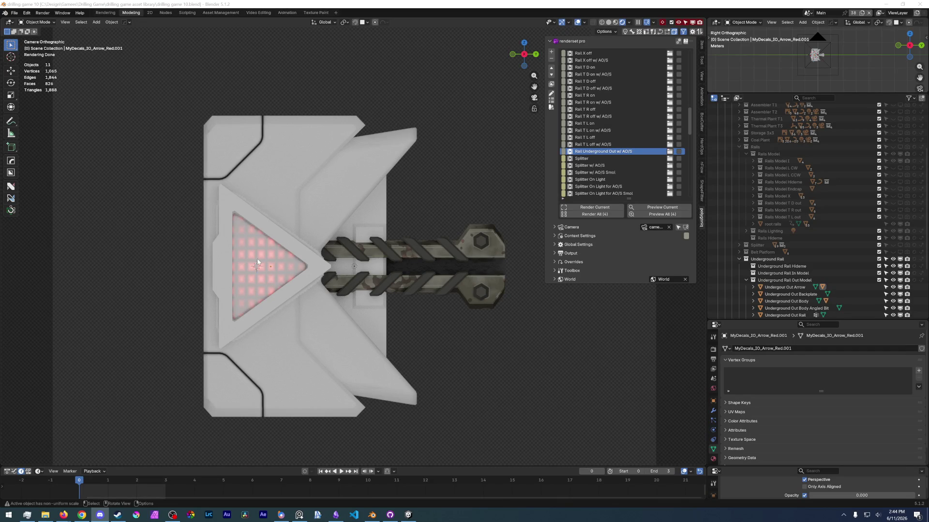
scroll(276, 229, up, 3)
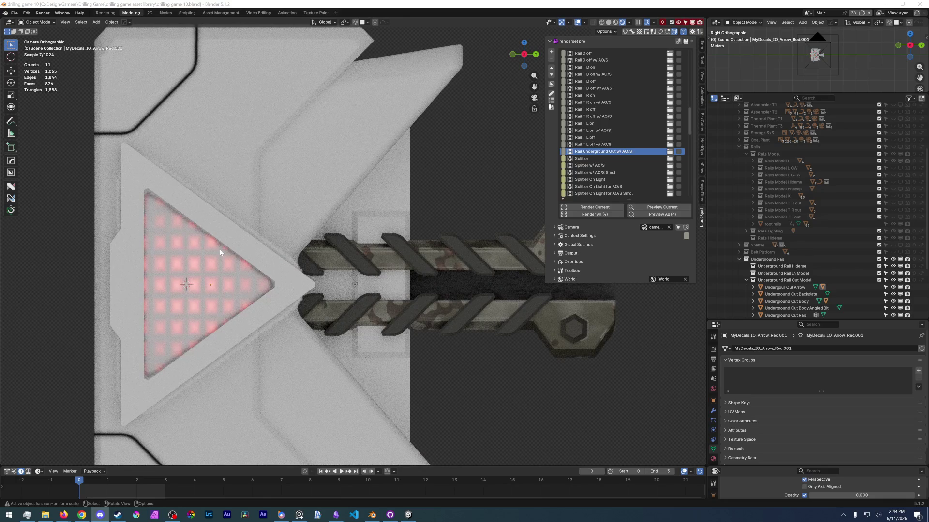
Step: In the decal's Edit Mode, subdivide its vertical edge, try a second subdivision, then undo it
click(230, 231)
key(ctrl+Tab)
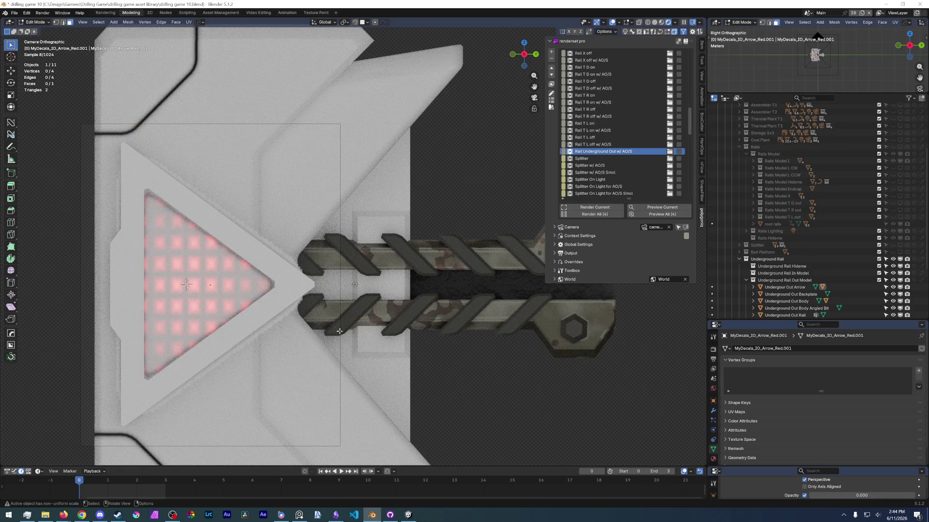
click(342, 282)
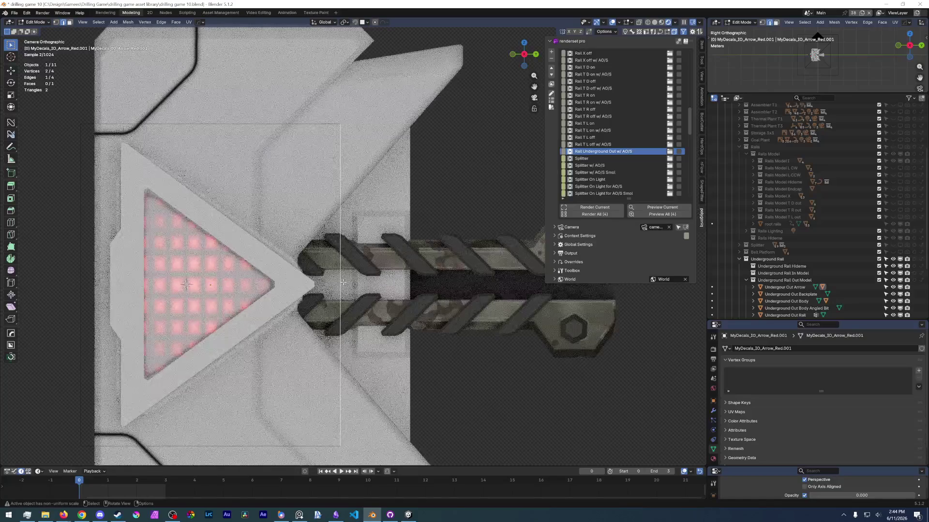
right_click(342, 282)
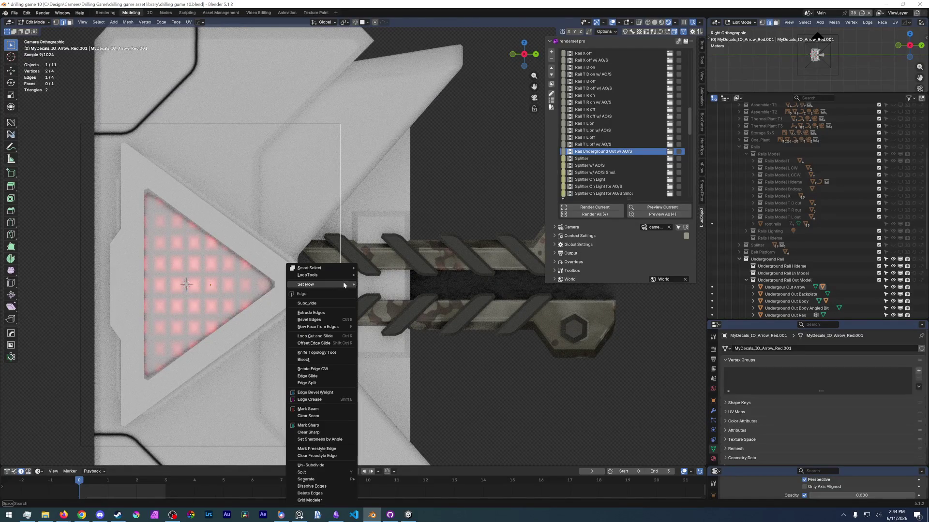
click(341, 281)
shift+click(279, 125)
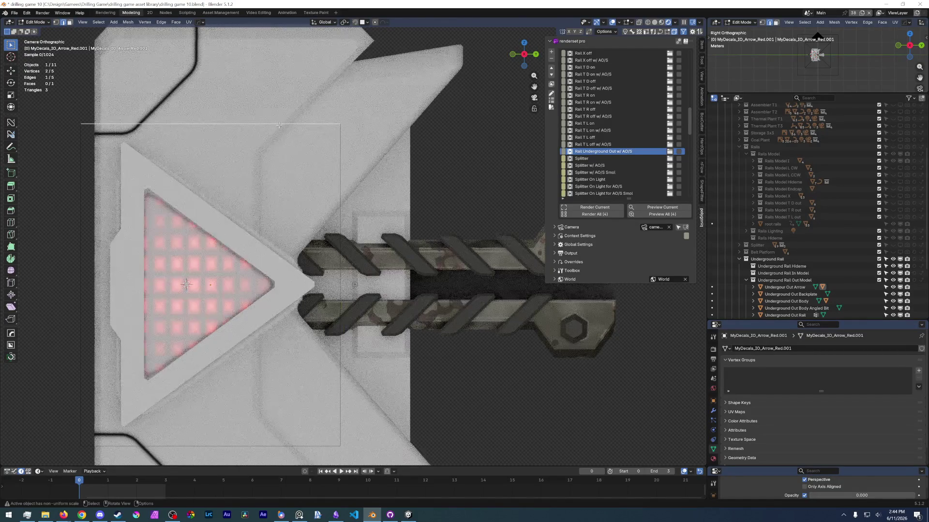
right_click(252, 289)
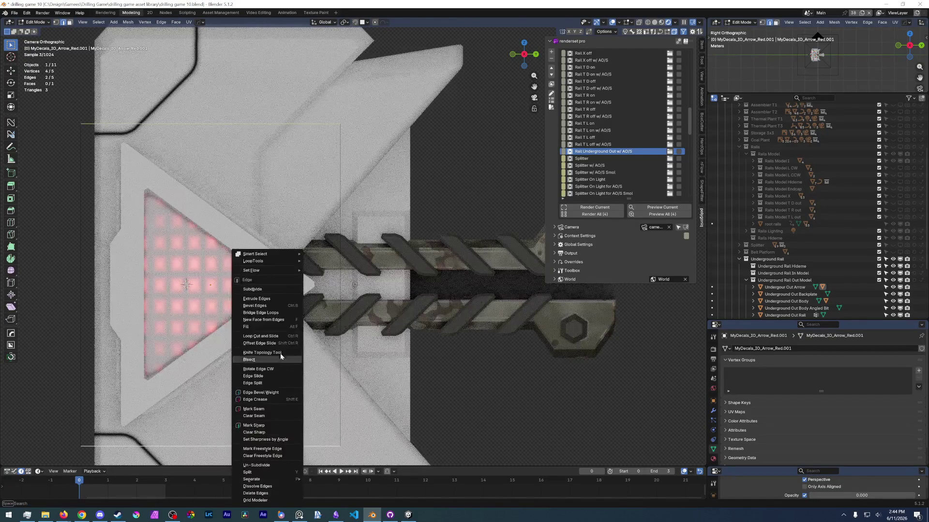
click(276, 289)
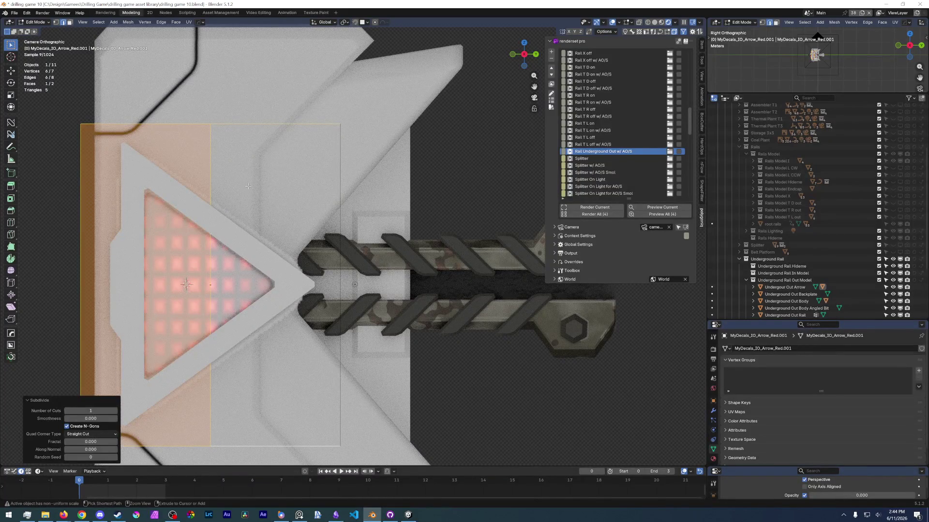
key(ctrl+z)
Step: Subdivide the top and bottom edges of the decal mesh
click(242, 124)
right_click(241, 124)
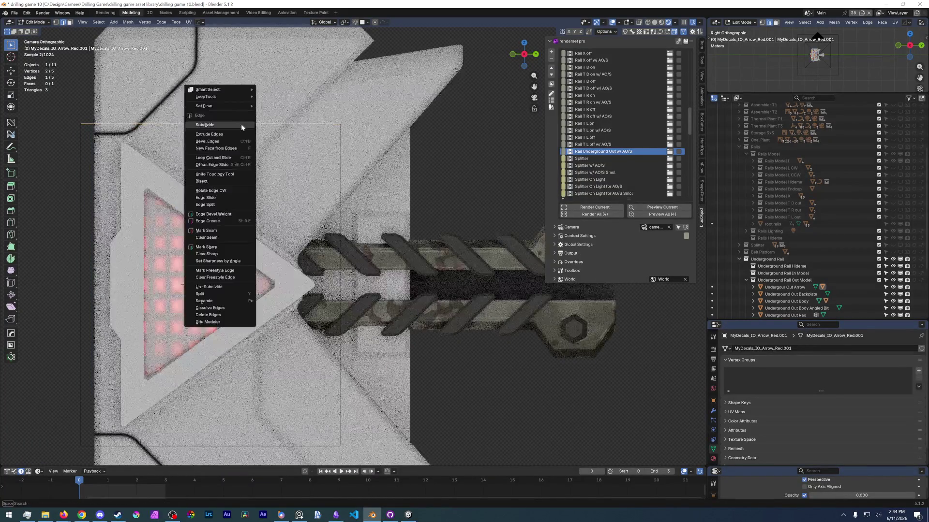
click(242, 126)
click(283, 448)
right_click(283, 449)
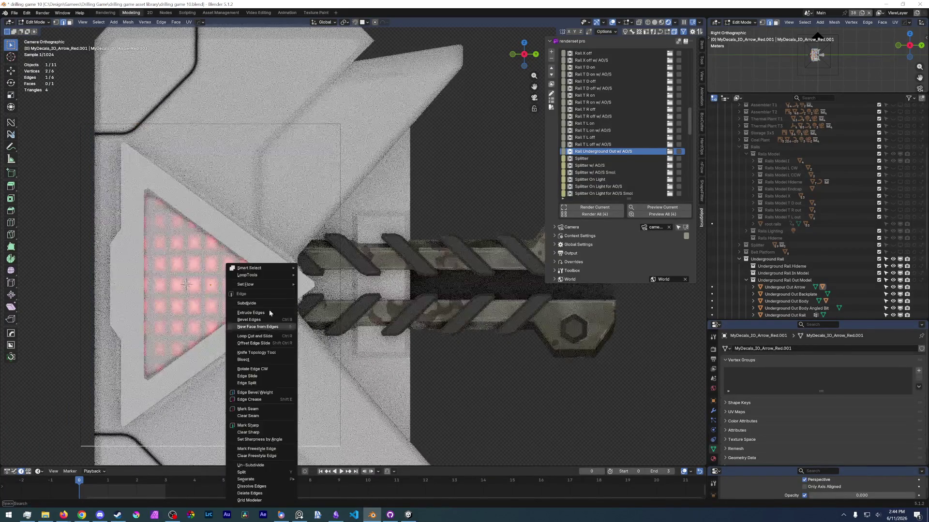
click(242, 277)
Step: Connect the top-middle vertex to another vertex with J, move it, then undo the diagonal cuts
click(211, 124)
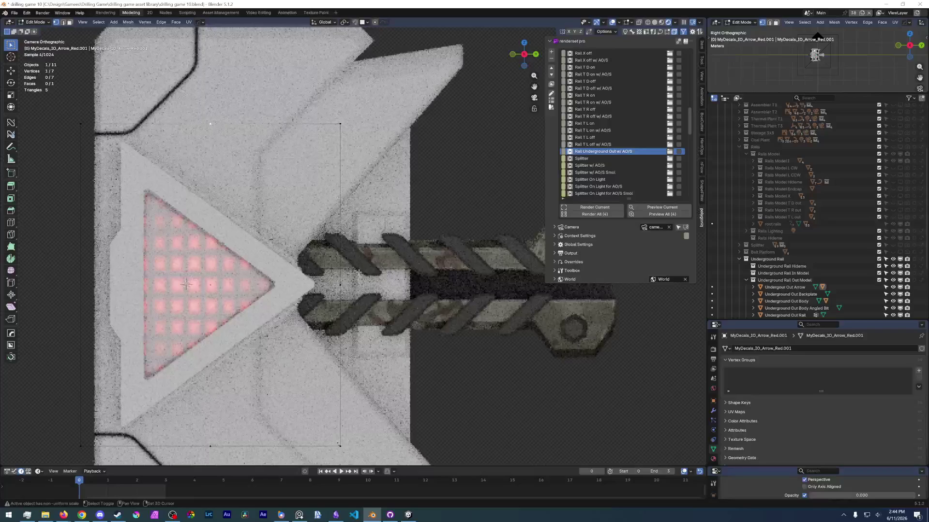
shift+click(337, 287)
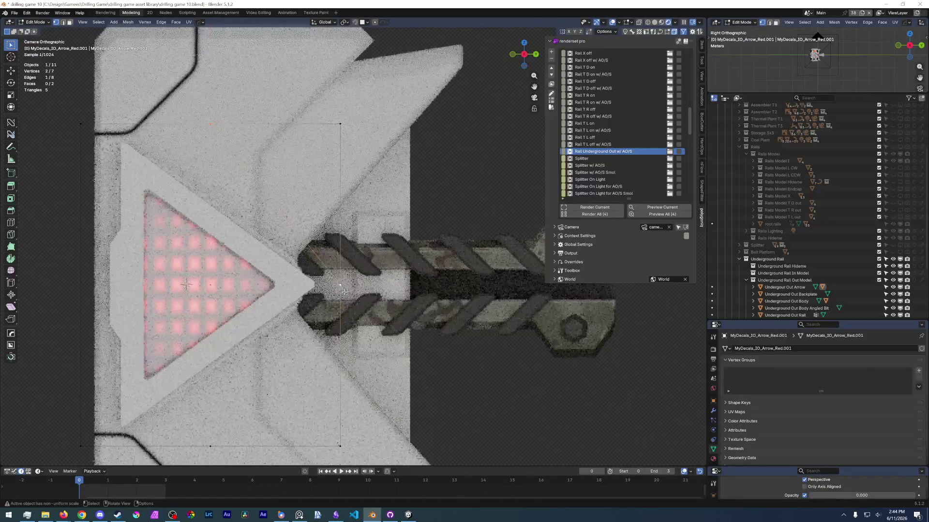
key(j)
key(j)
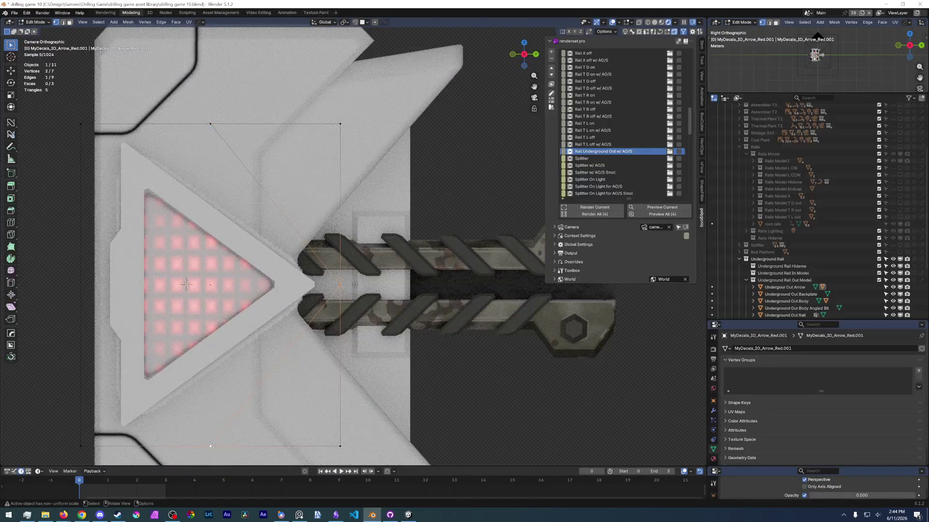
key(g)
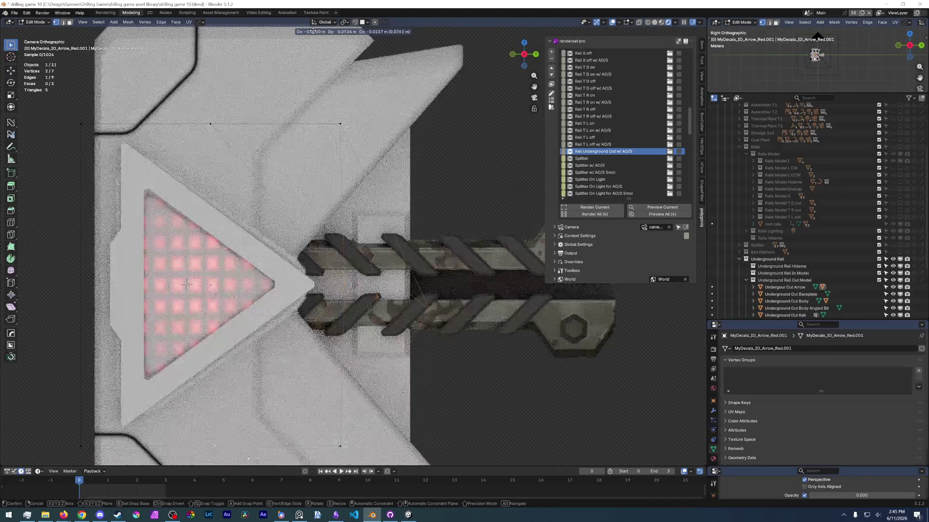
click(210, 445)
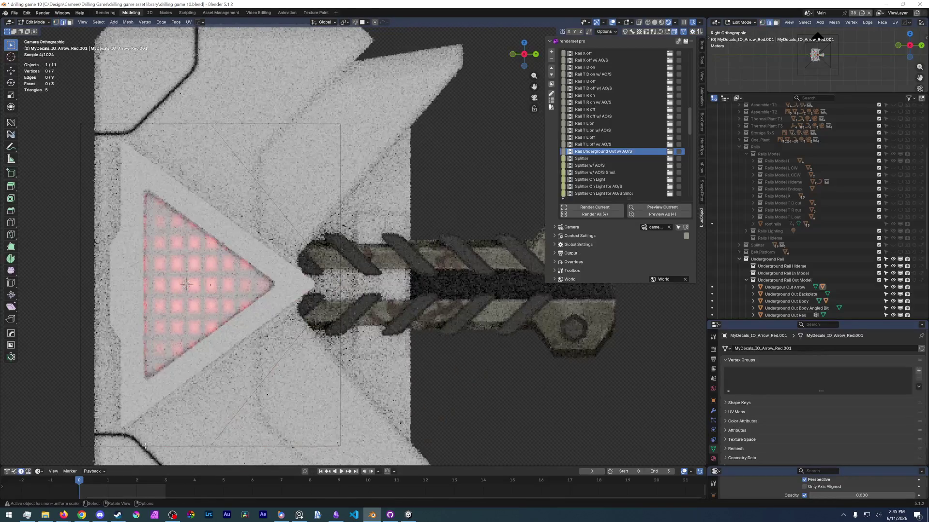
right_click(127, 318)
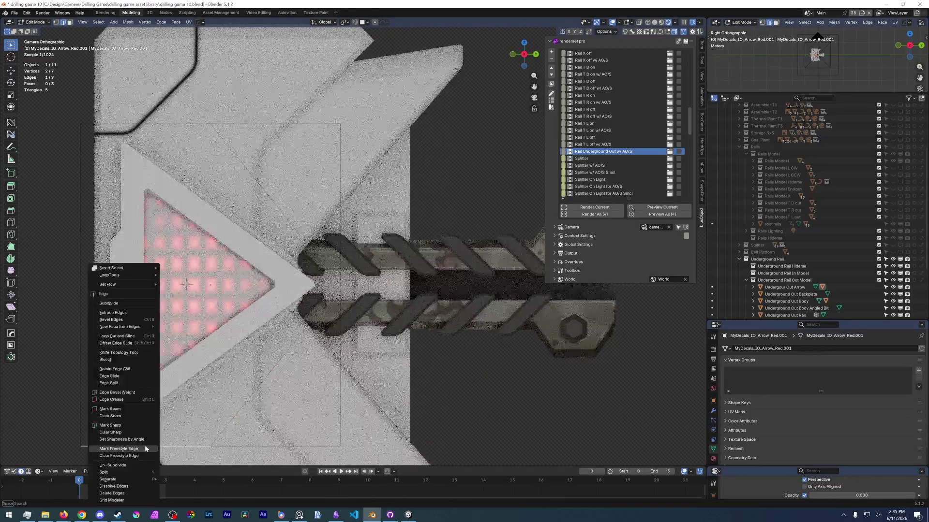
key(Escape)
click(125, 311)
key(ctrl+z)
key(ctrl+z)
key(ctrl+z)
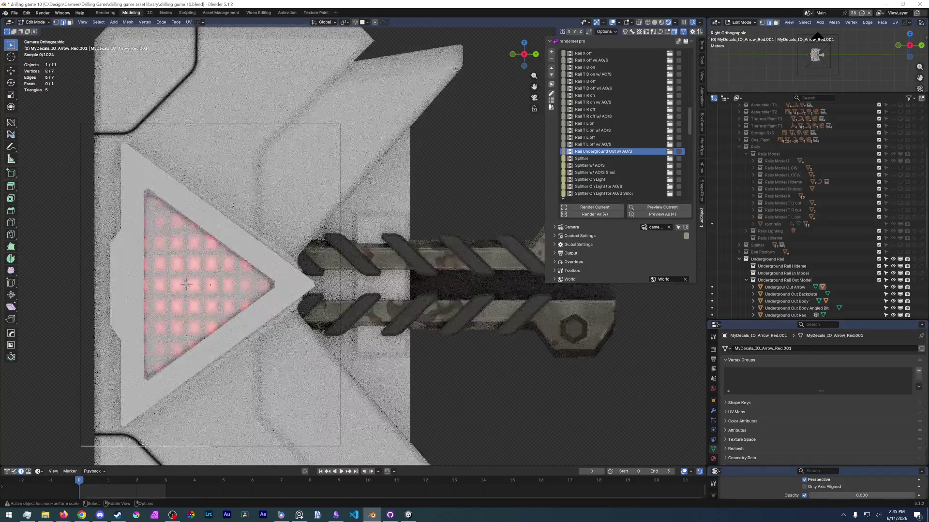
Step: Slide a bottom vertex and the top vertex along their edges and connect them with J
click(175, 447)
click(143, 443)
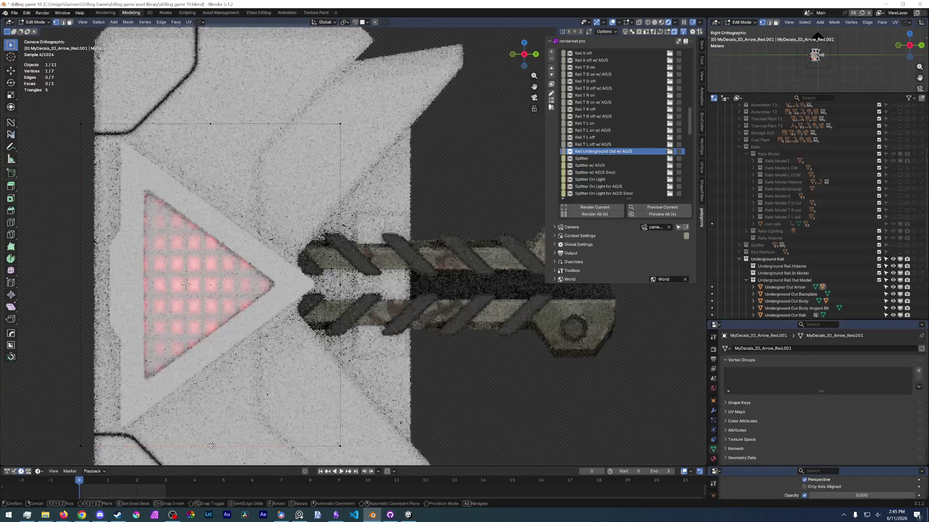
key(g)
key(g)
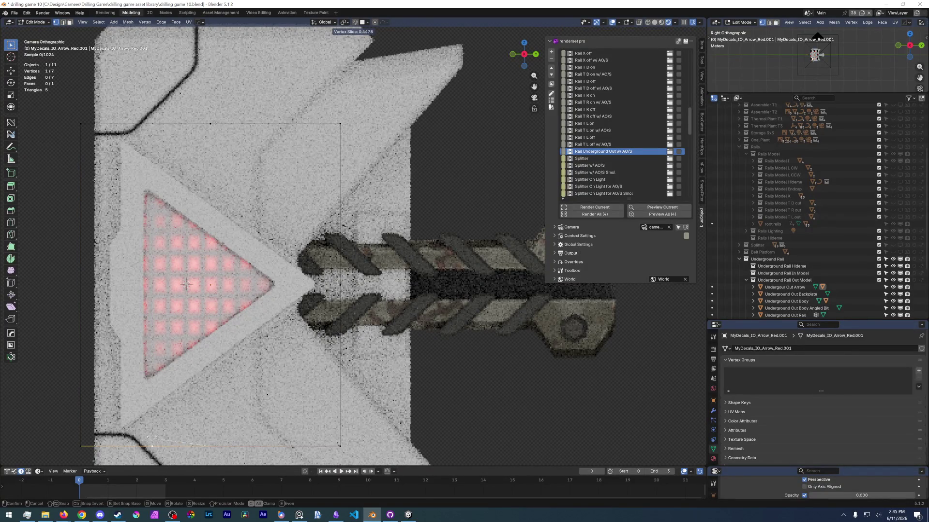
right_click(127, 438)
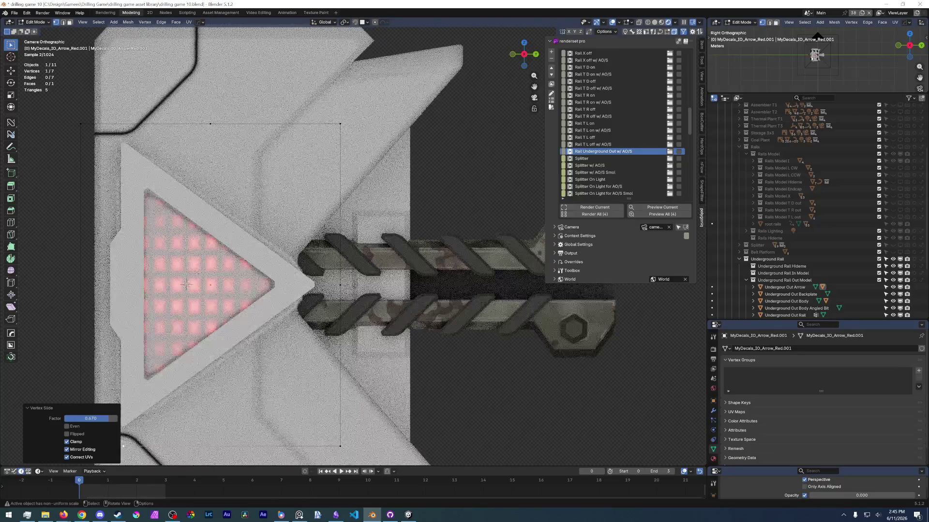
shift+click(210, 124)
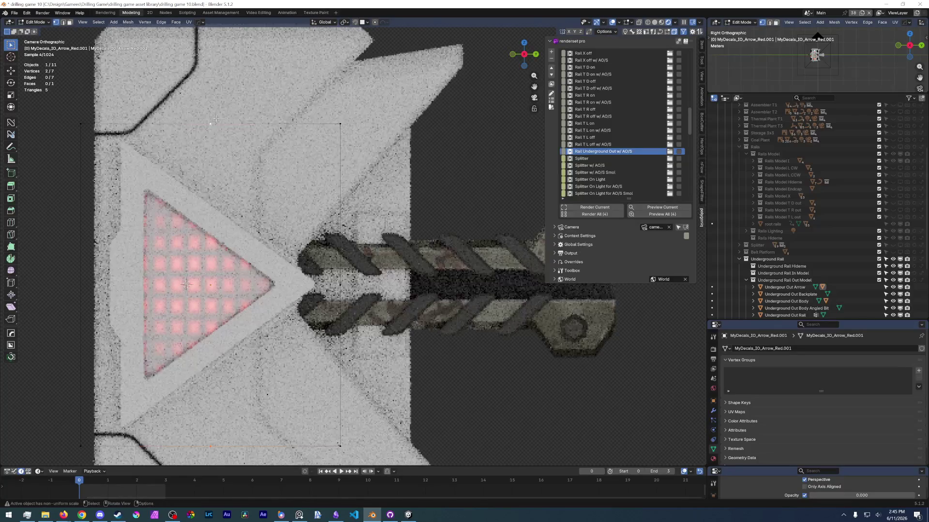
key(g)
key(g)
click(131, 113)
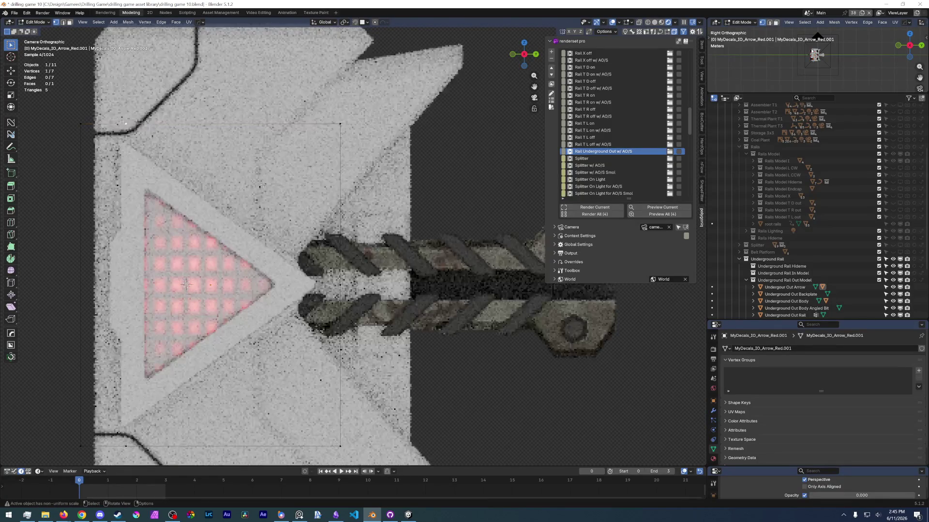
key(j)
Step: Delete two corner vertices, then undo everything back to the four-vertex quad
shift+click(346, 289)
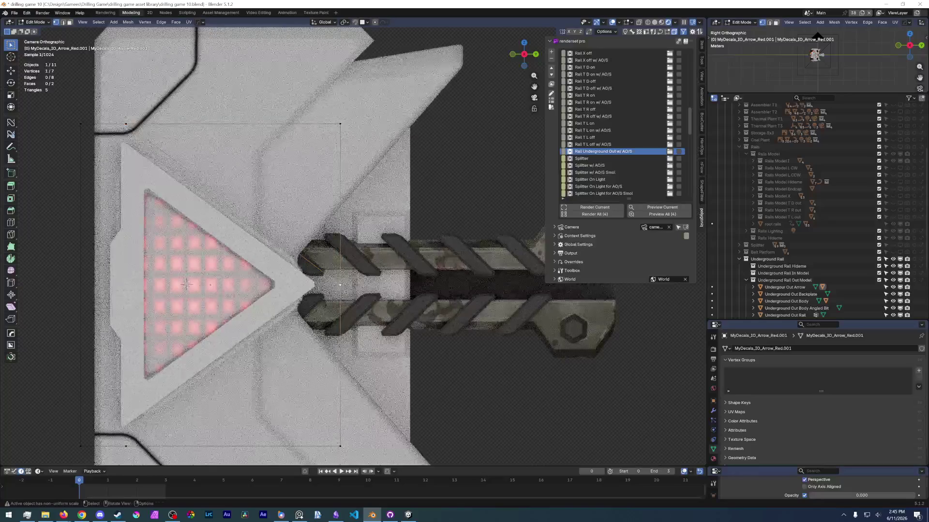
shift+click(127, 446)
click(340, 447)
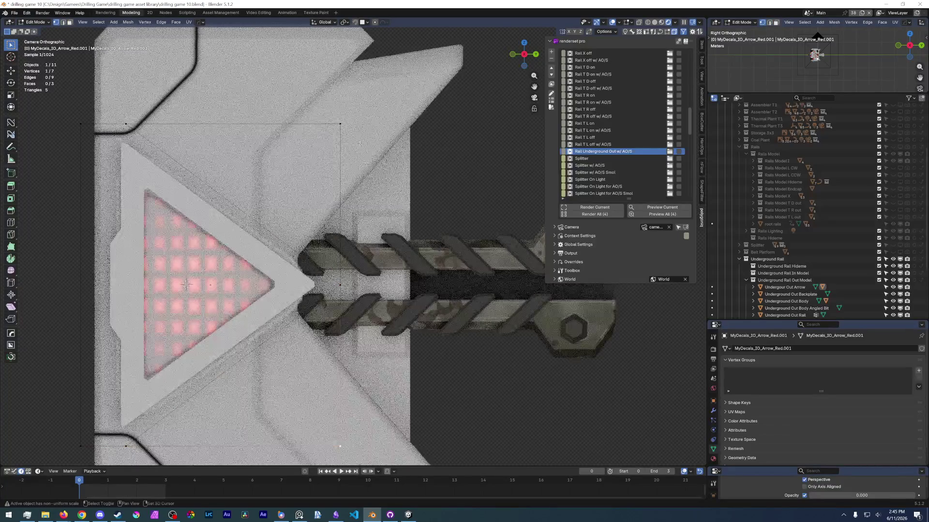
shift+click(341, 122)
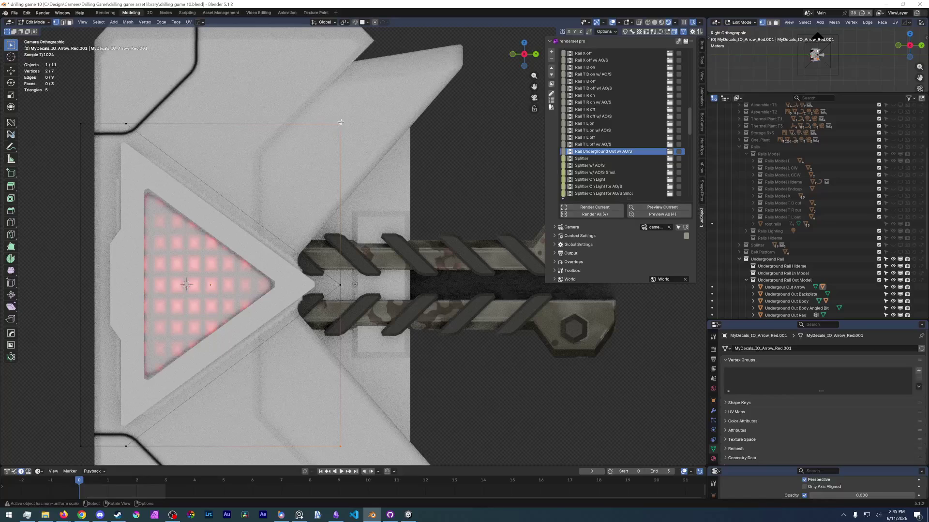
key(x)
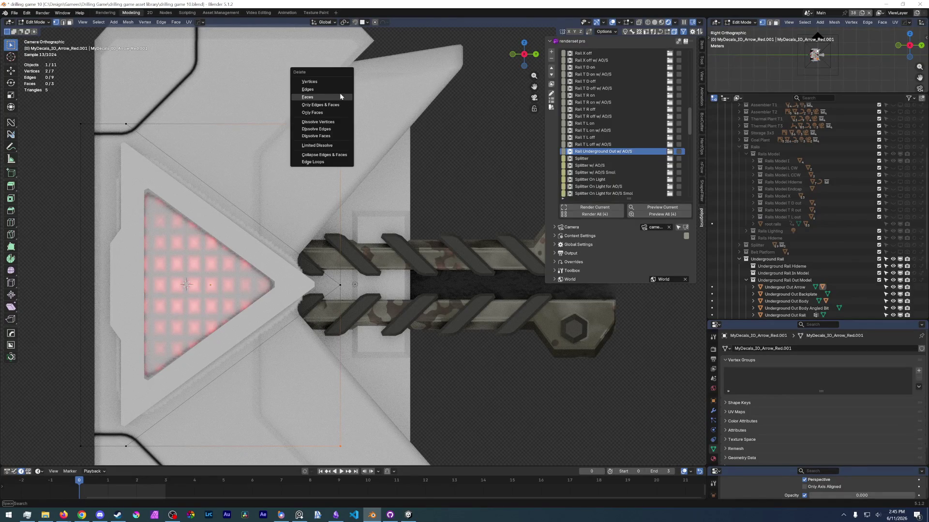
click(310, 82)
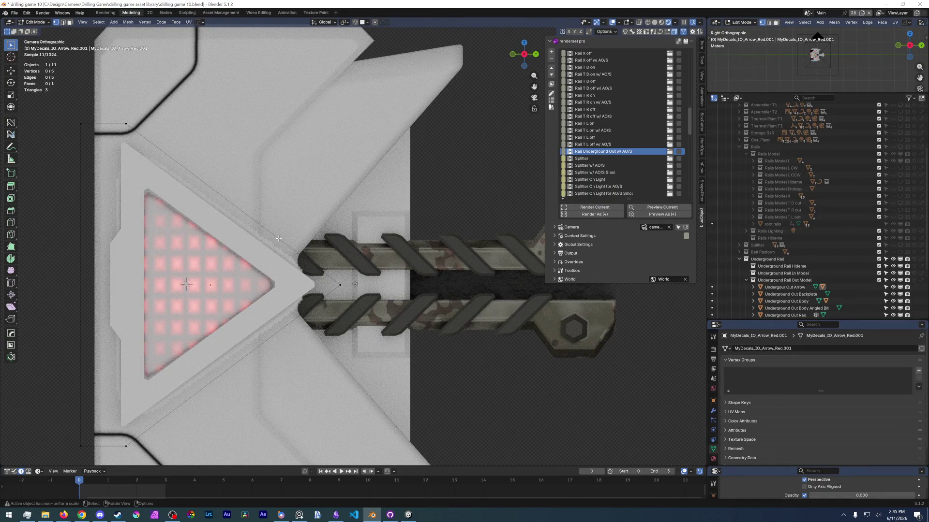
key(ctrl+z)
key(ctrl+z)
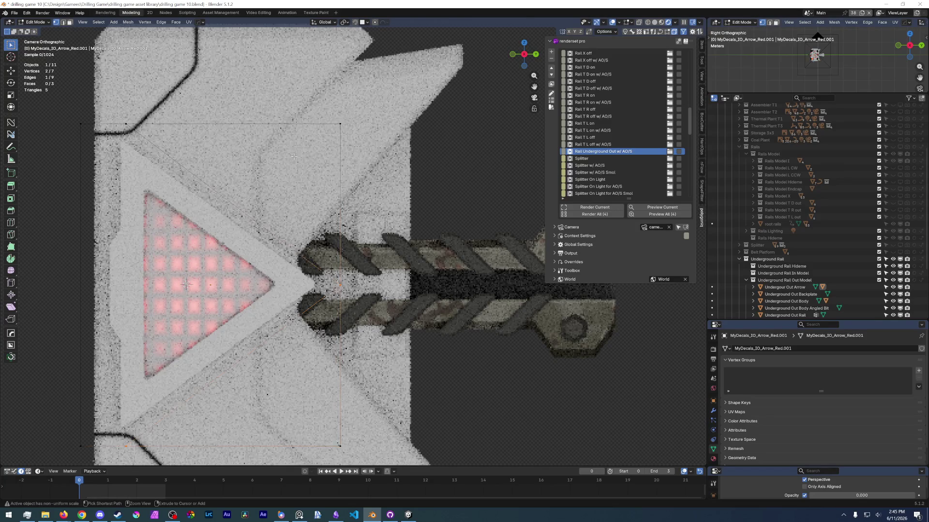
key(ctrl+z)
key(ctrl+z)
key(ctrl+z)
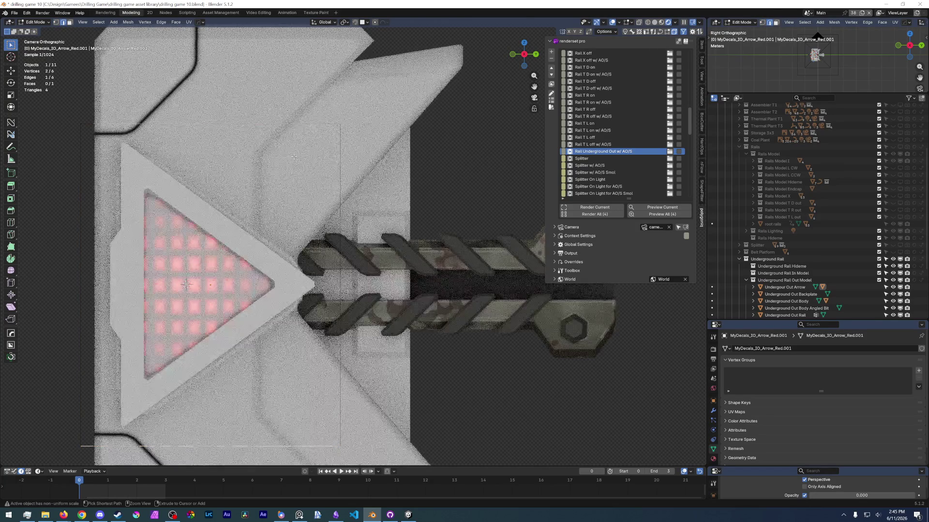
key(ctrl+z)
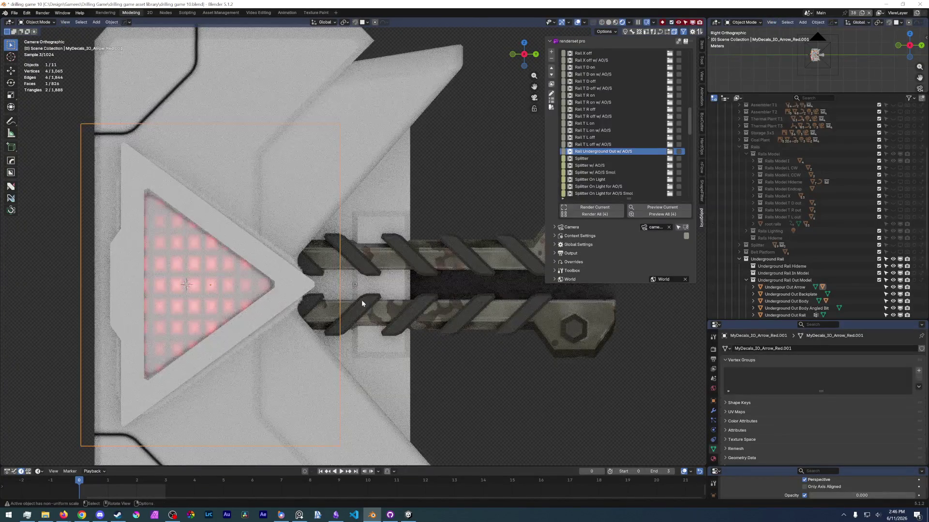
Step: Scale the arrow decal down to 0.891, enter mesh editing, and save drilling game 10.blend
key(s)
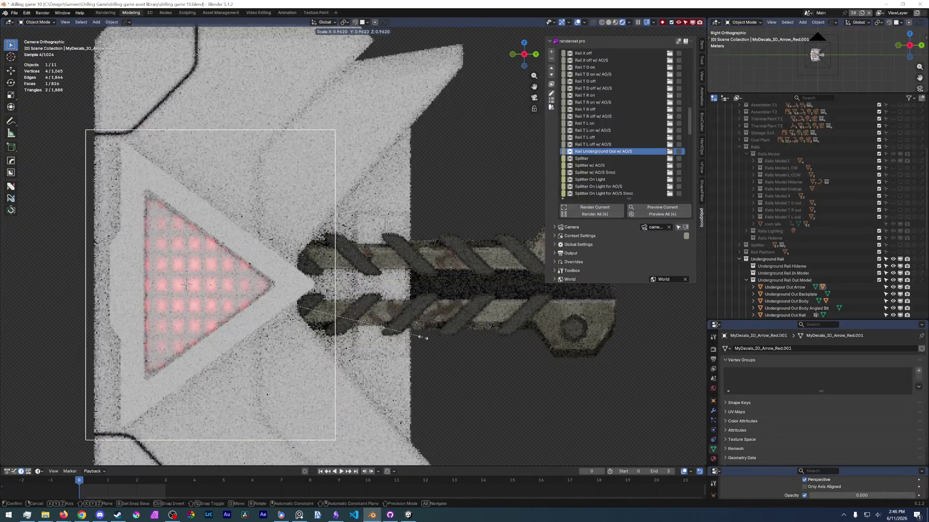
click(408, 331)
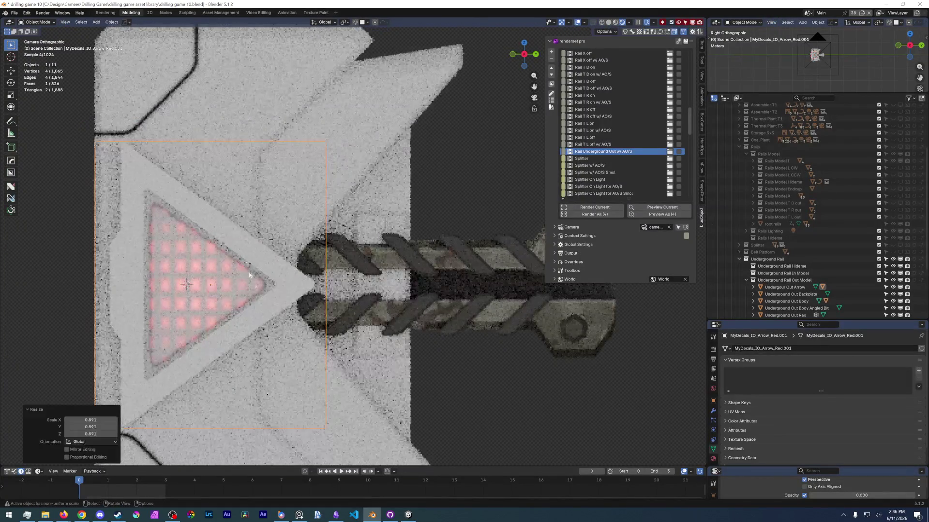
key(ctrl+Tab)
scroll(376, 274, down, 5)
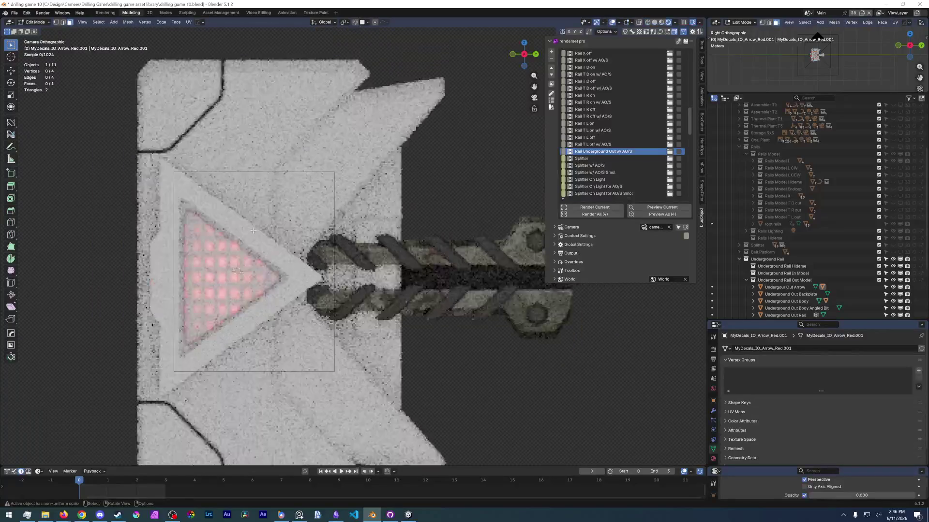
click(14, 13)
key(ctrl+s)
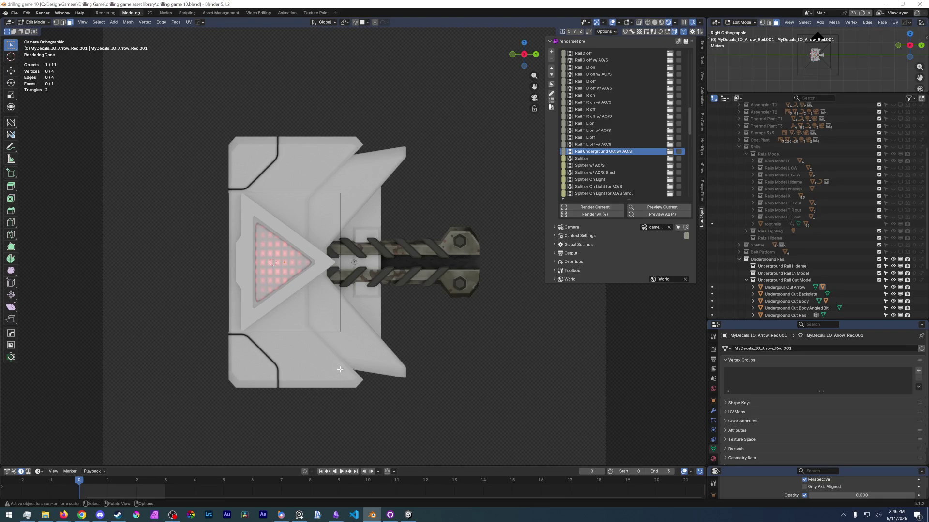
Step: Return to Object Mode, briefly edit the Underground Out Body mesh, and exit again
key(Tab)
click(311, 408)
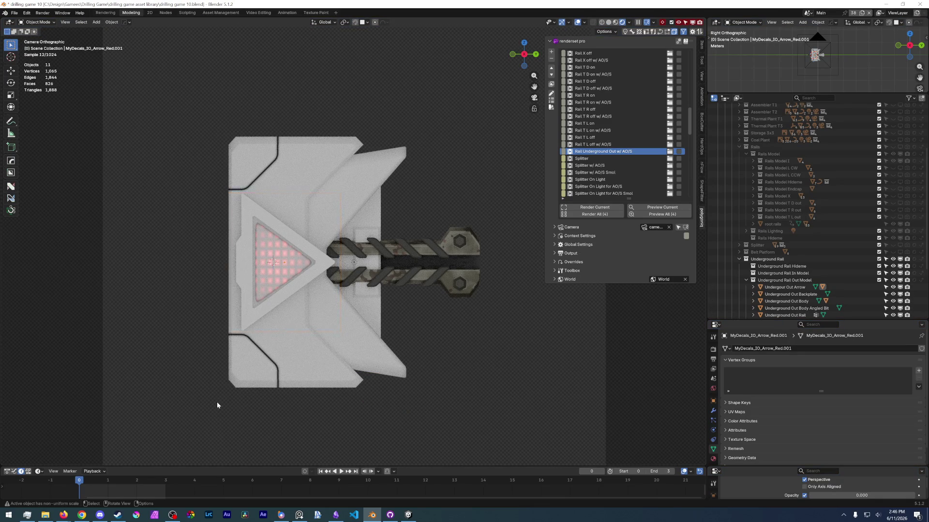
click(244, 355)
key(Tab)
scroll(253, 421, up, 2)
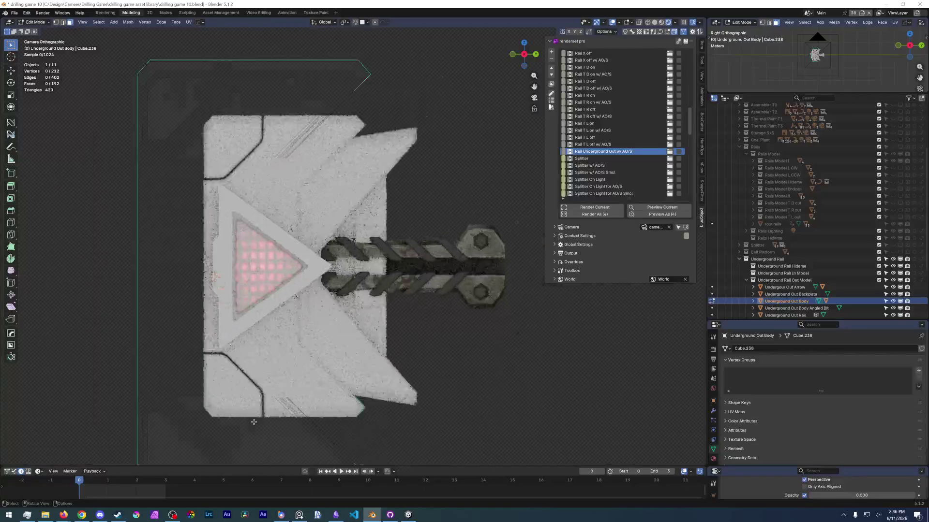
scroll(245, 387, up, 3)
key(Tab)
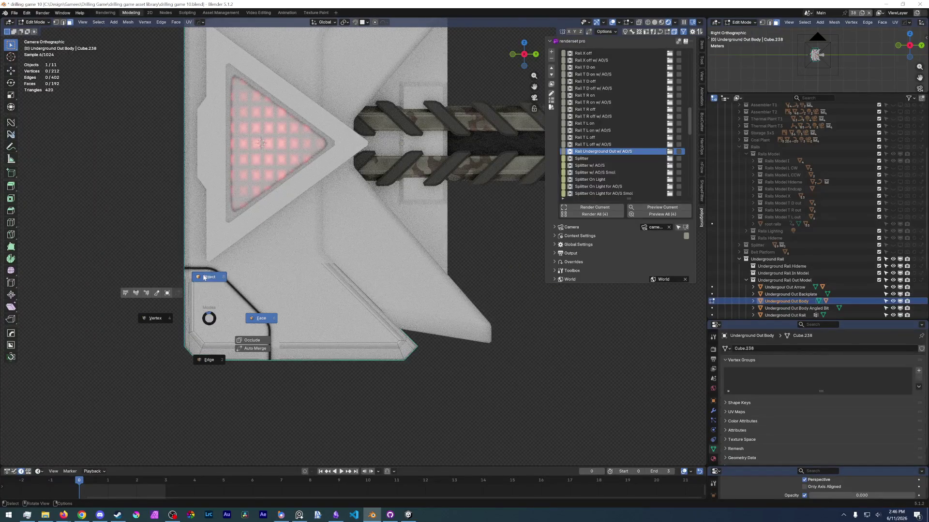
click(204, 277)
scroll(322, 278, down, 3)
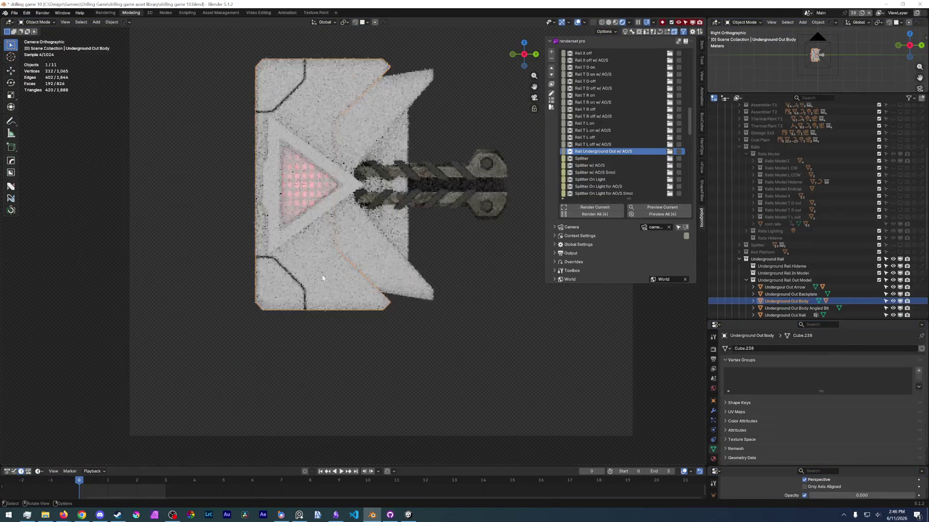
Step: Snap the 3D cursor to the world origin and add a Single Vert mesh object there
key(shift+a)
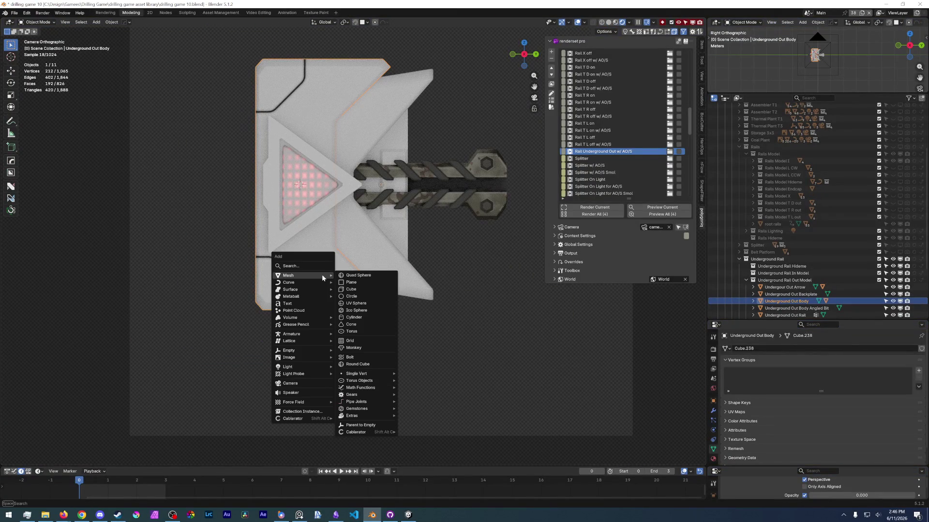
key(Escape)
key(shift+s)
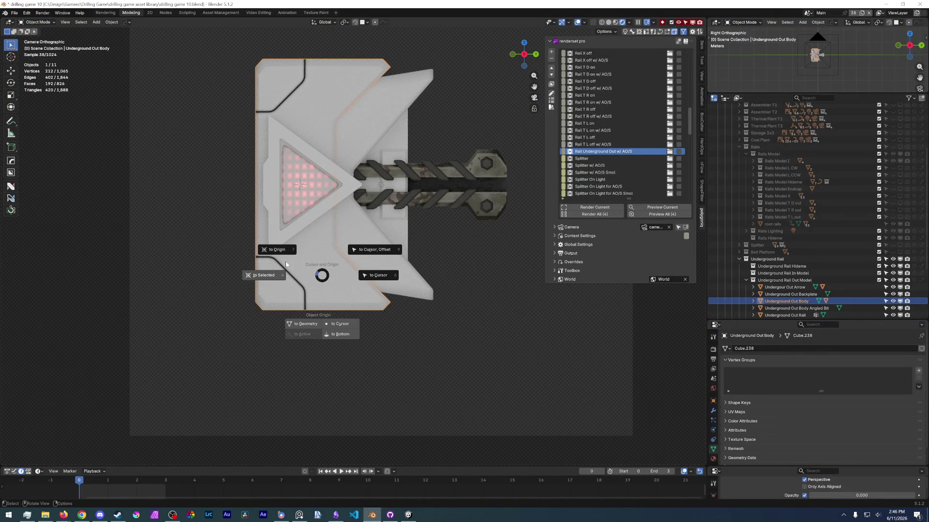
click(277, 250)
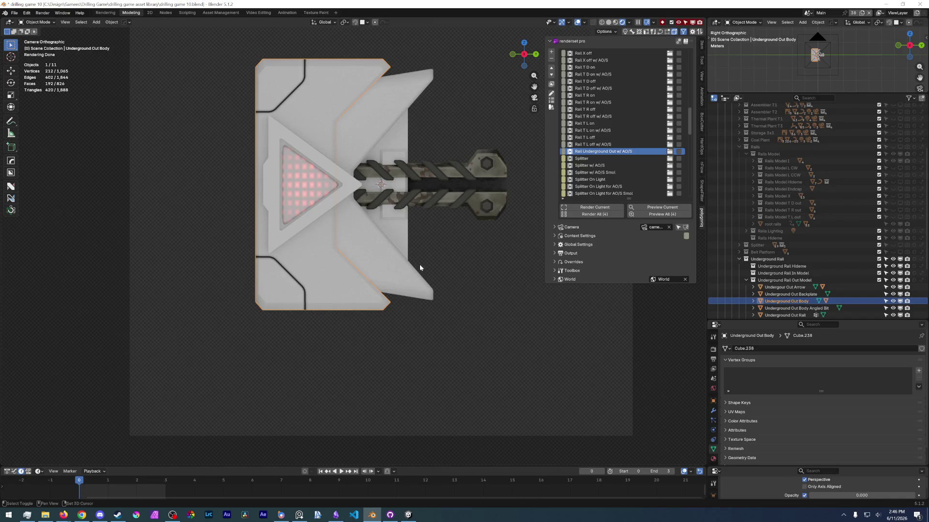
key(shift+a)
mouse_move(460, 367)
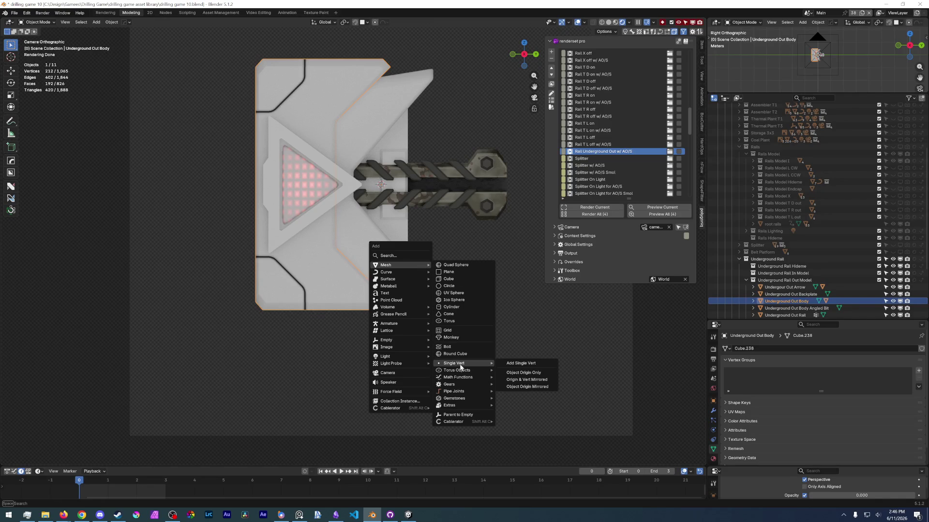
click(536, 364)
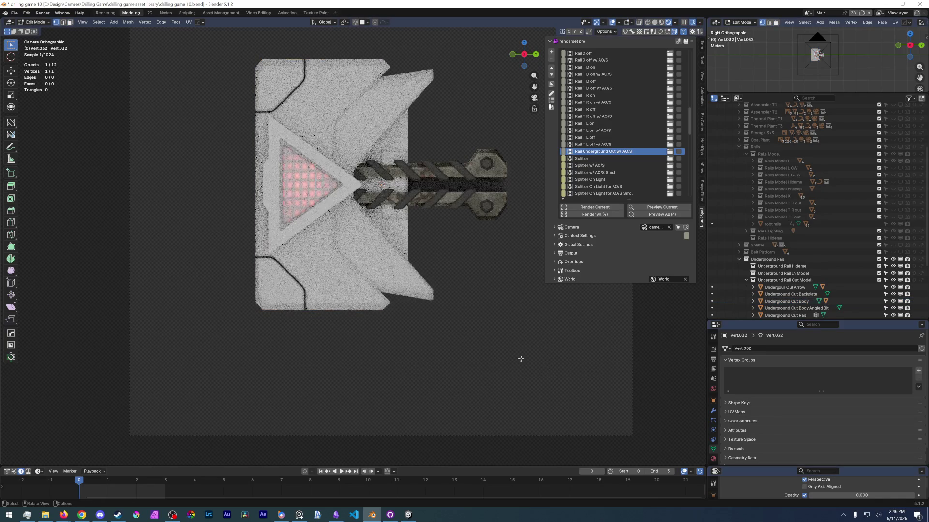
Step: In solid shading, shift the new vertex along X to sit near the panel's bottom edge
key(g)
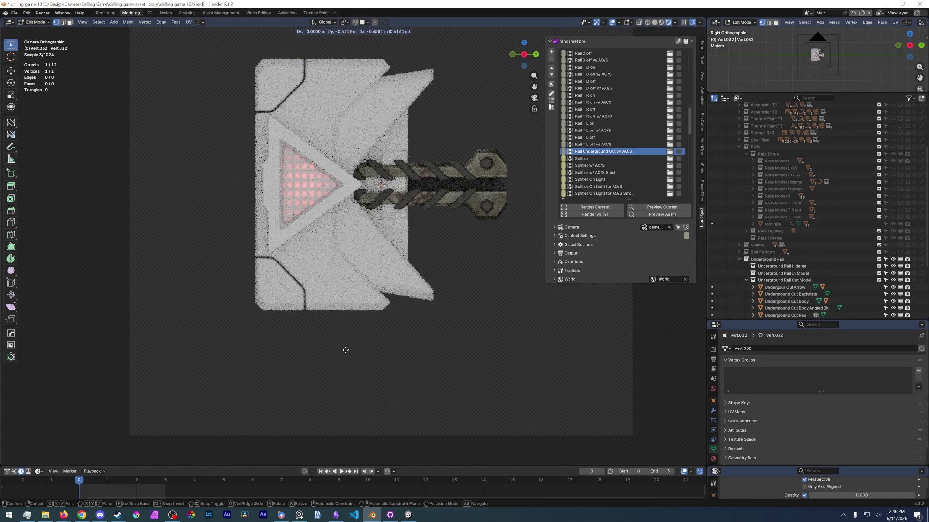
click(344, 350)
middle_drag(343, 350, 365, 338)
scroll(367, 334, up, 5)
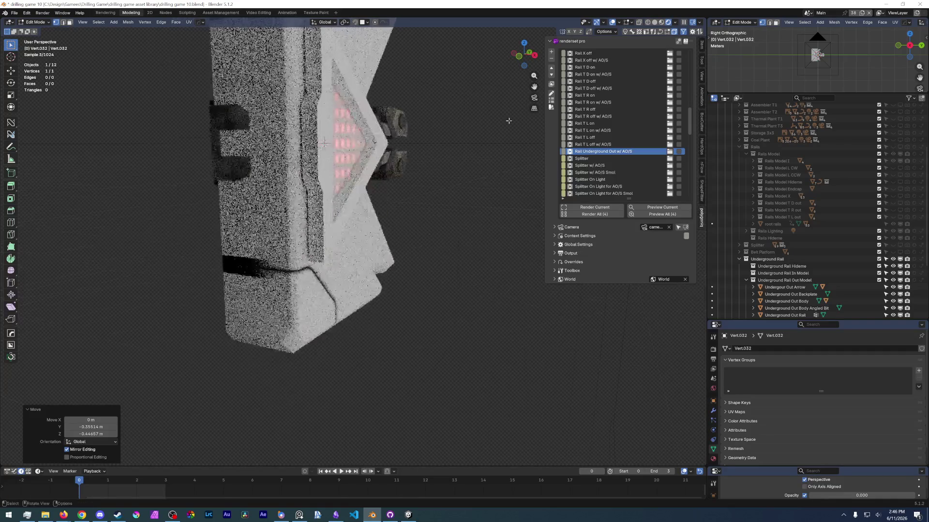
click(653, 23)
key(g)
key(x)
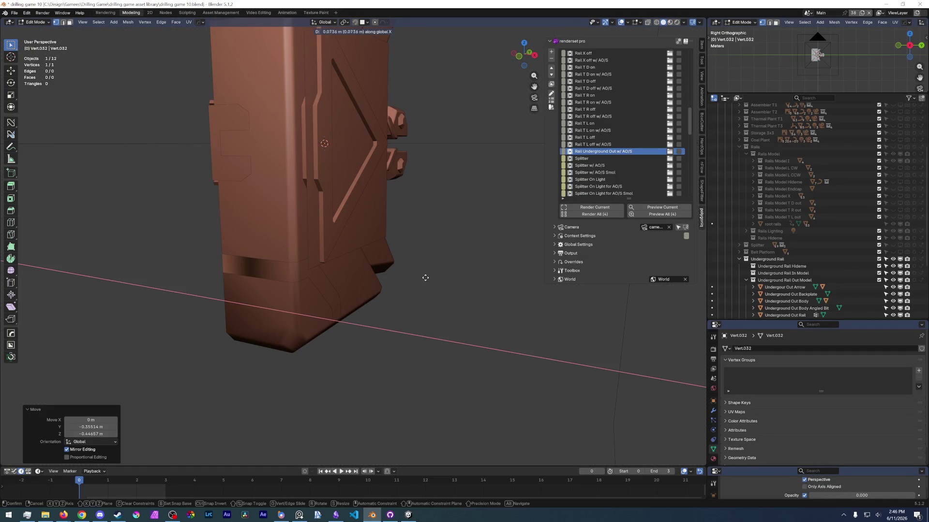
click(466, 292)
key(KP_3)
scroll(469, 294, up, 3)
scroll(470, 294, up, 1)
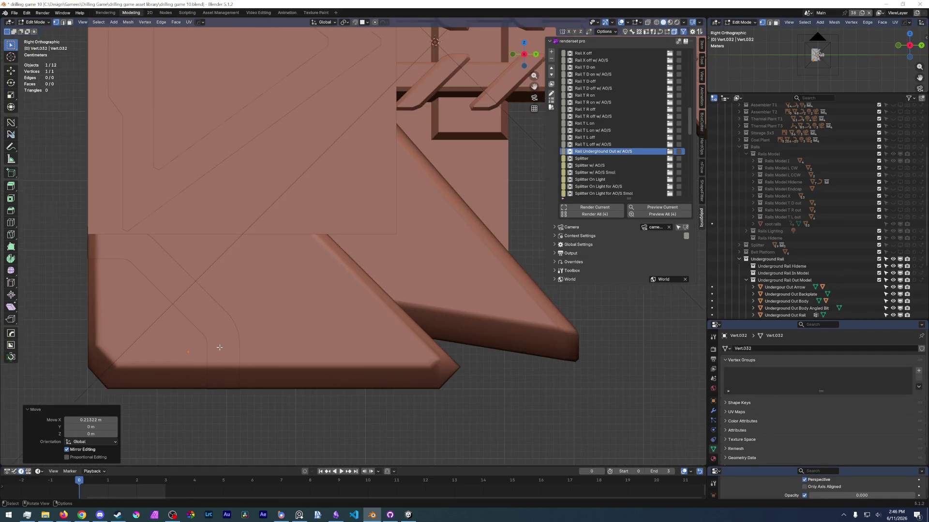
scroll(222, 350, down, 2)
Step: Extrude the vertex along Y into a short edge and fine-tune its end point
key(e)
key(y)
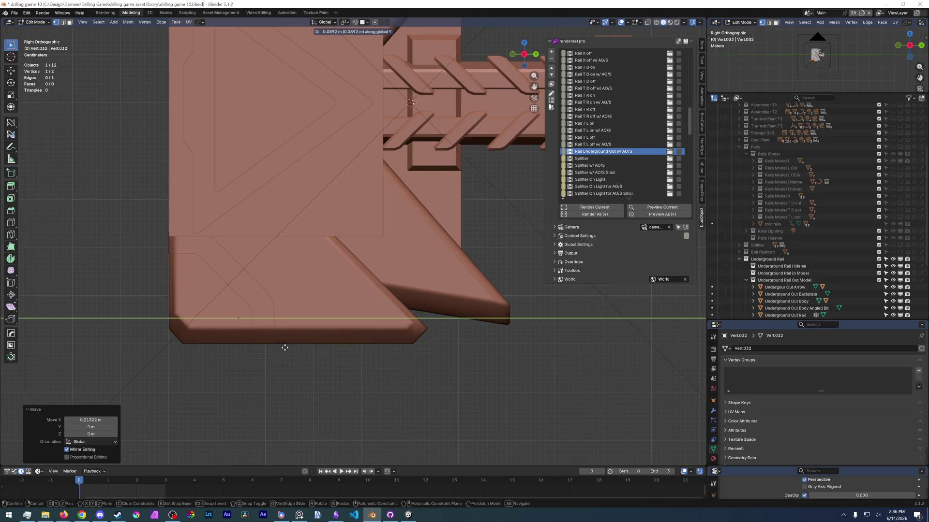
click(298, 352)
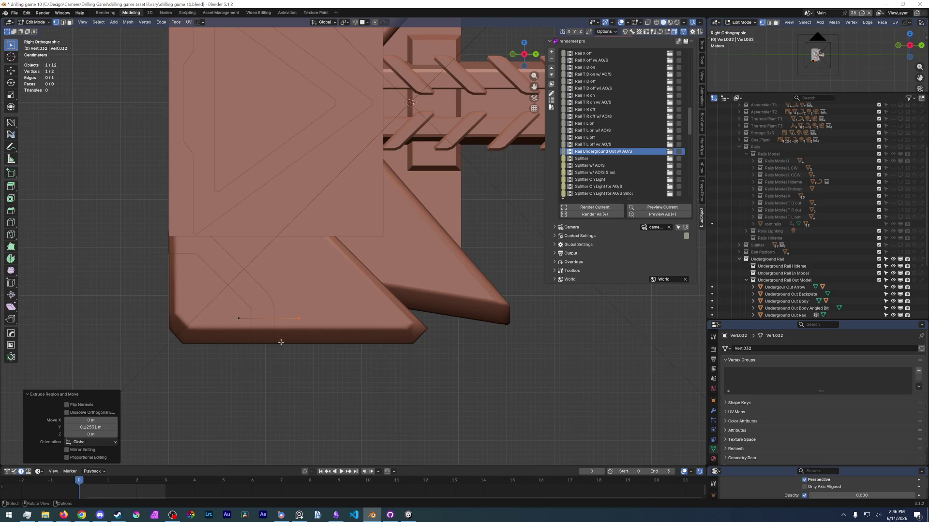
key(g)
key(y)
click(243, 325)
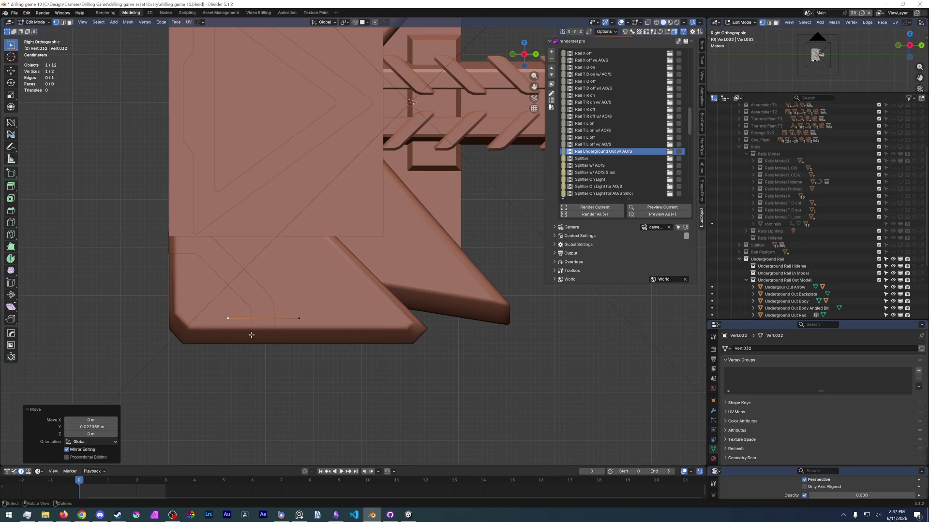
Step: Lift the whole edge slightly along Z, then return to Object Mode
key(2)
click(274, 319)
key(g)
key(z)
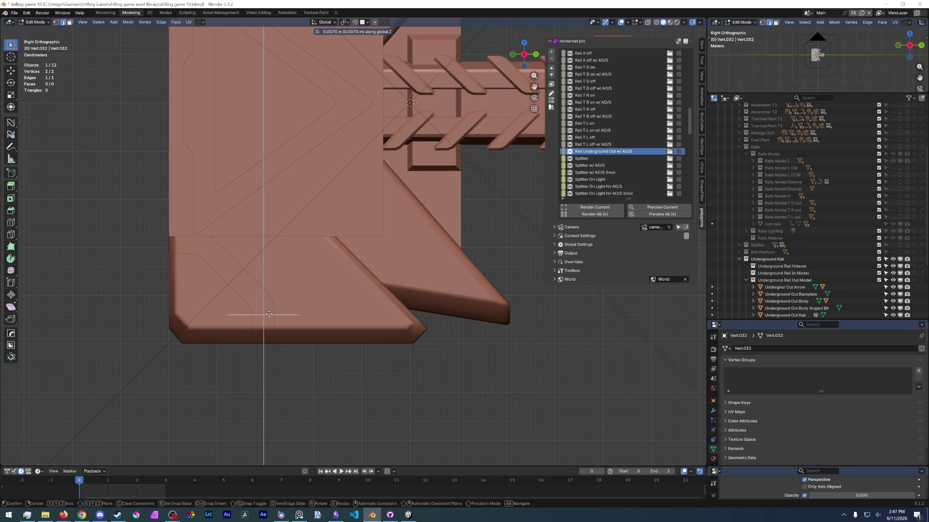
click(269, 310)
scroll(269, 310, down, 5)
key(Tab)
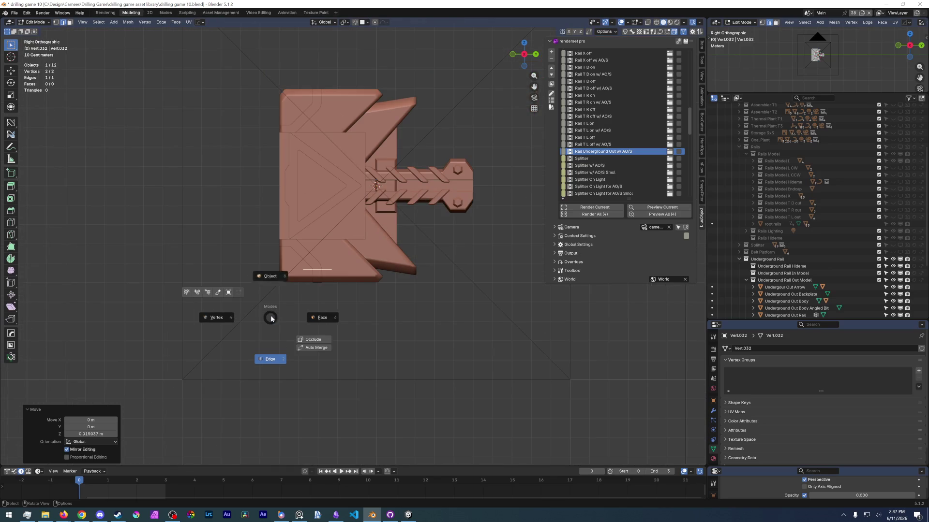
click(275, 268)
middle_drag(274, 268, 321, 295)
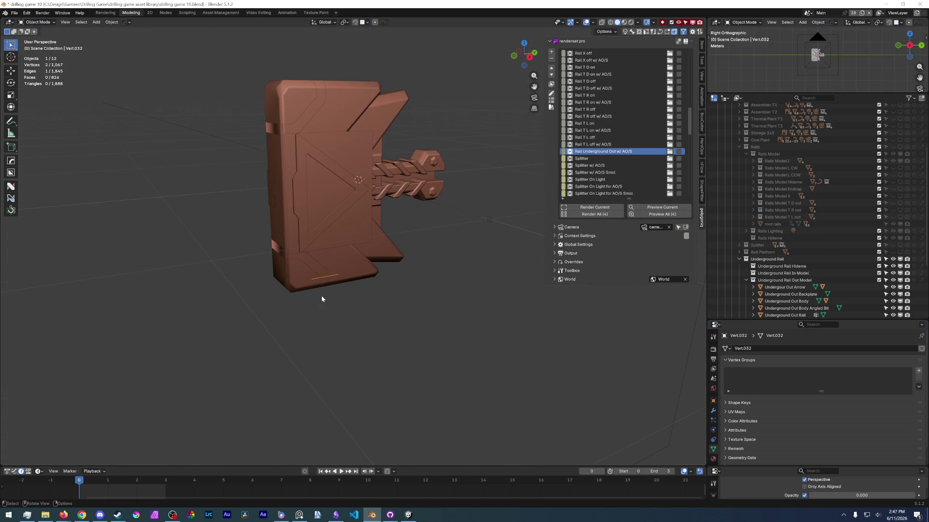
Step: Mirror the line to the panel's top with HardOps Mirror across -Z and apply it
key(q)
mouse_move(310, 316)
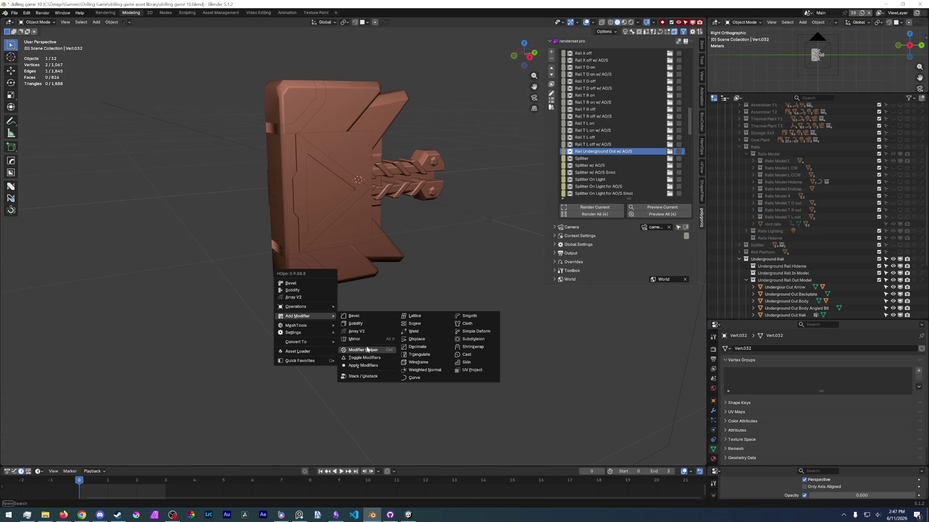
click(366, 339)
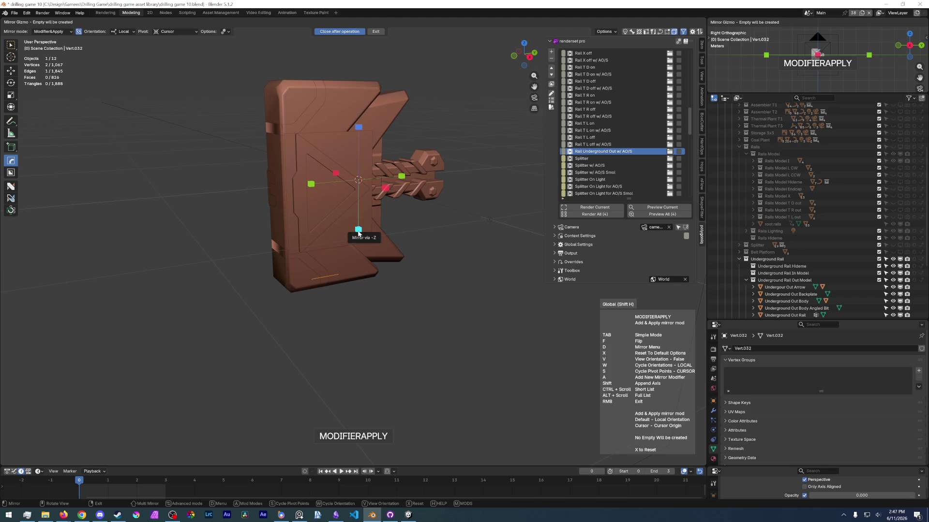
click(357, 234)
shift+middle_drag(350, 218, 366, 332)
Step: In Edit Mode, join the top and bottom vertices with connecting edges using F
key(Tab)
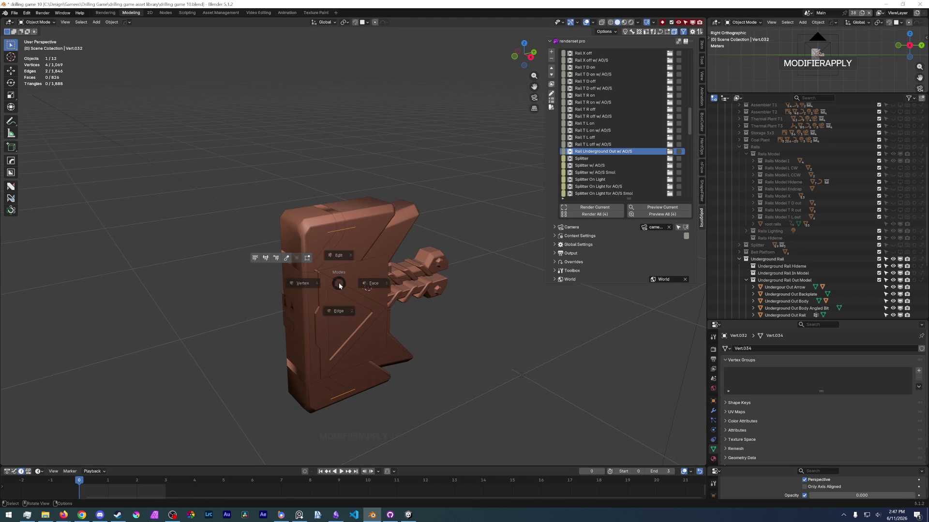
click(332, 240)
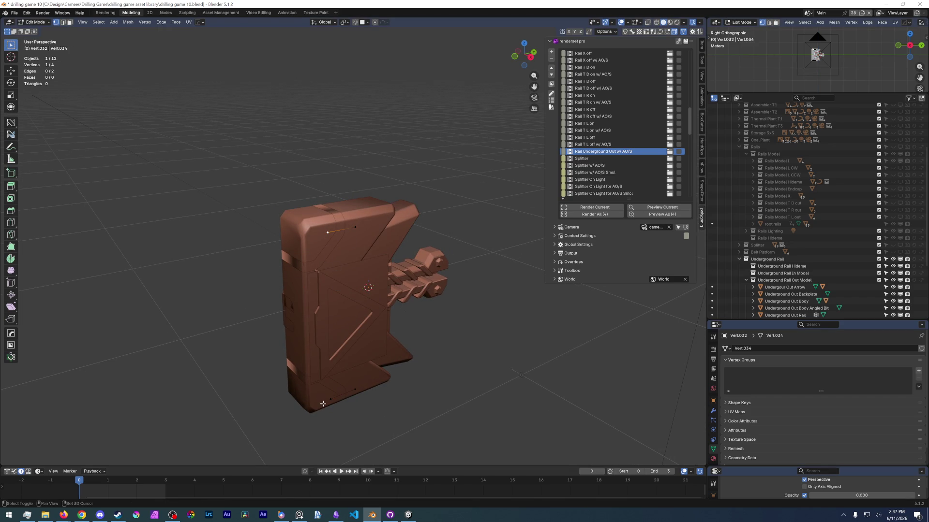
key(j)
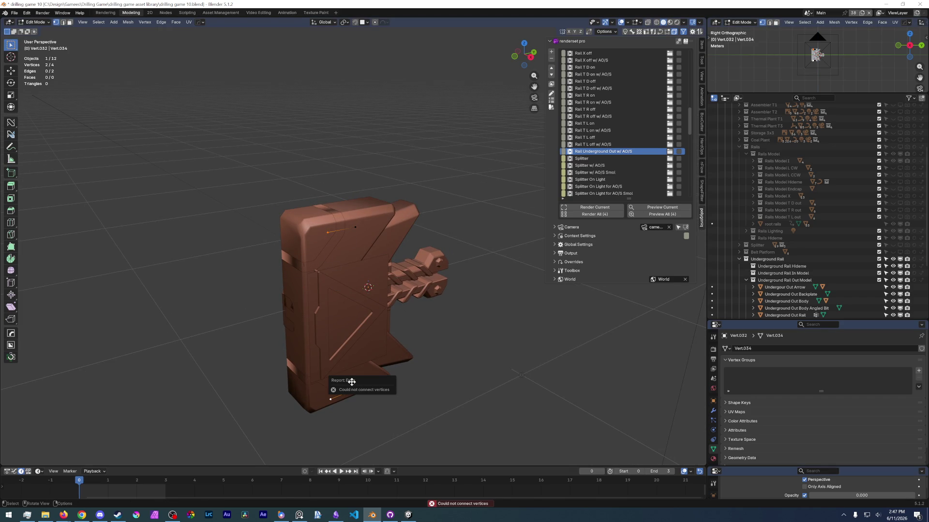
key(f)
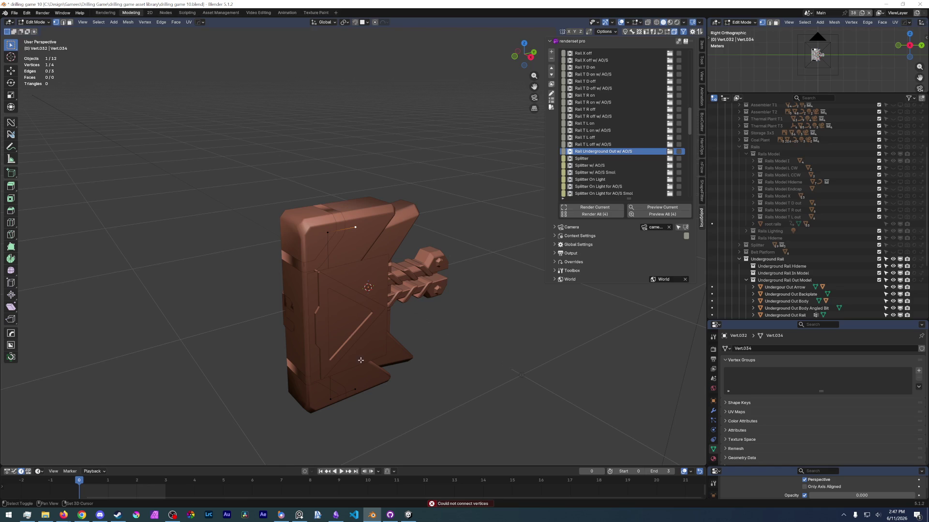
shift+click(362, 388)
click(15, 13)
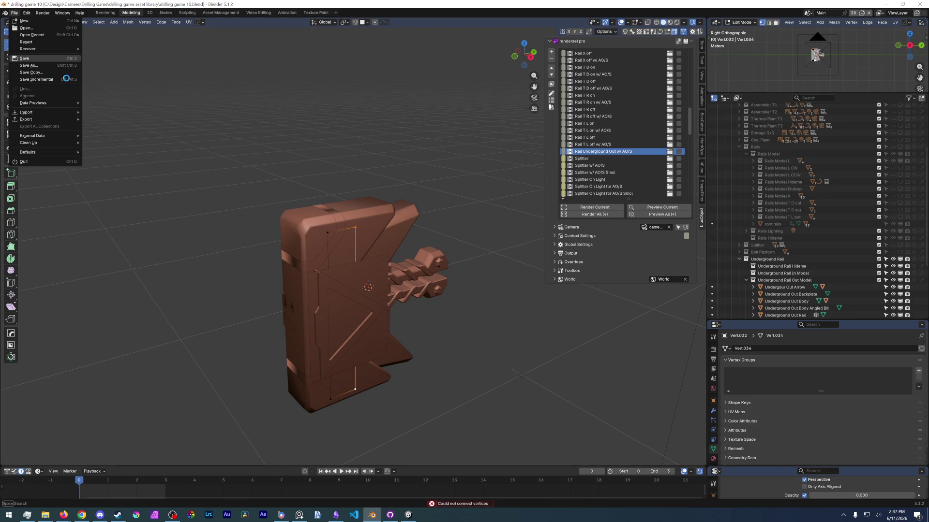
Step: Save the file and turn the bottom area into an Asset Browser showing the Drill Game catalog
key(ctrl+s)
drag(12, 466, 12, 414)
click(38, 410)
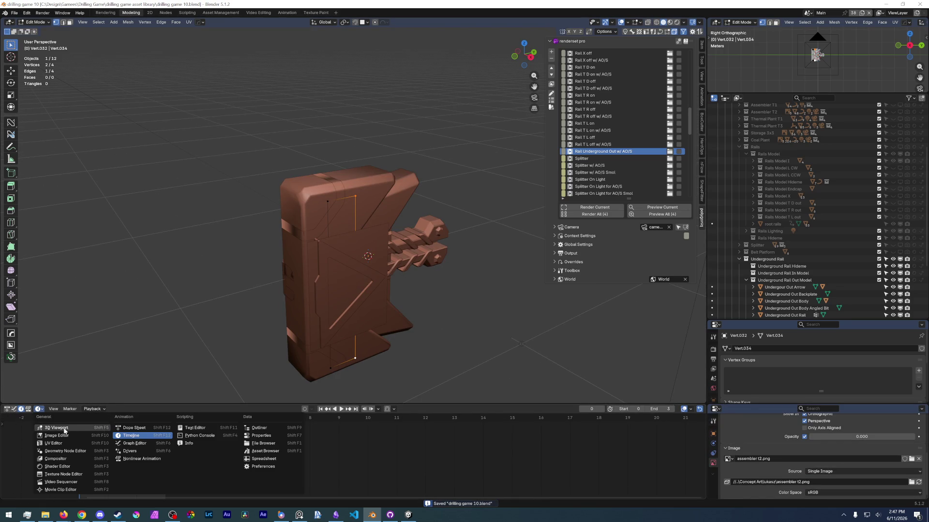
click(271, 454)
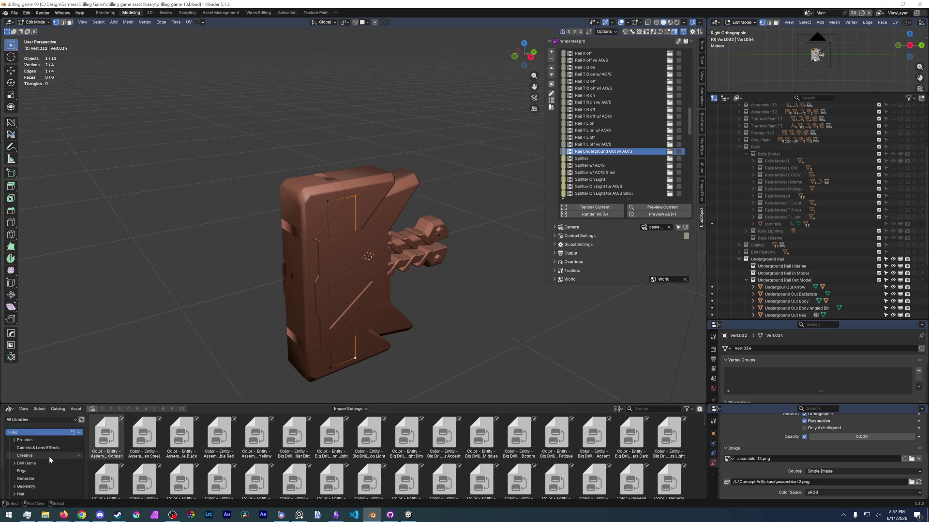
scroll(50, 460, down, 4)
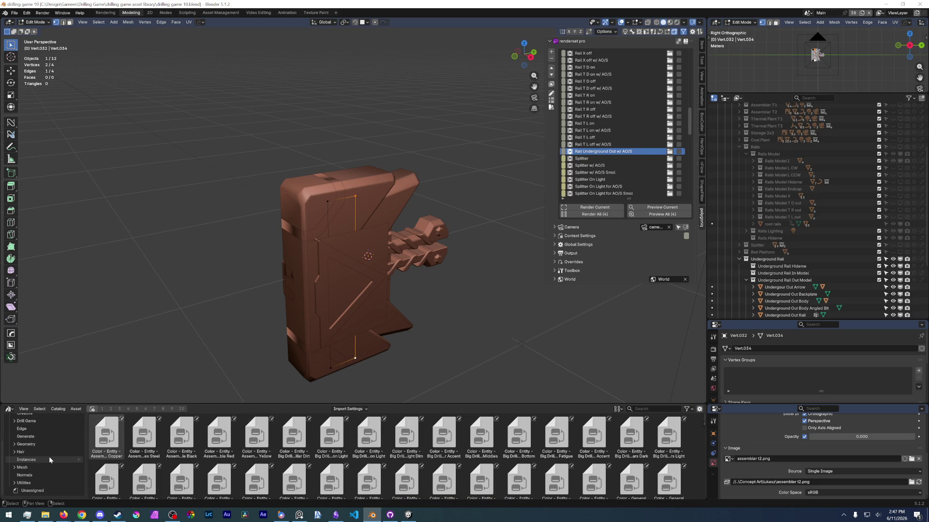
scroll(42, 447, up, 4)
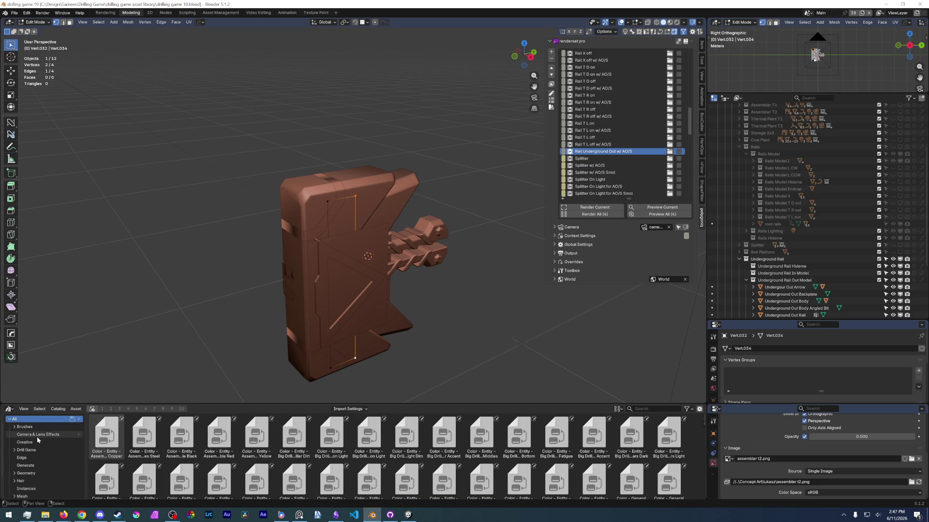
scroll(37, 441, down, 3)
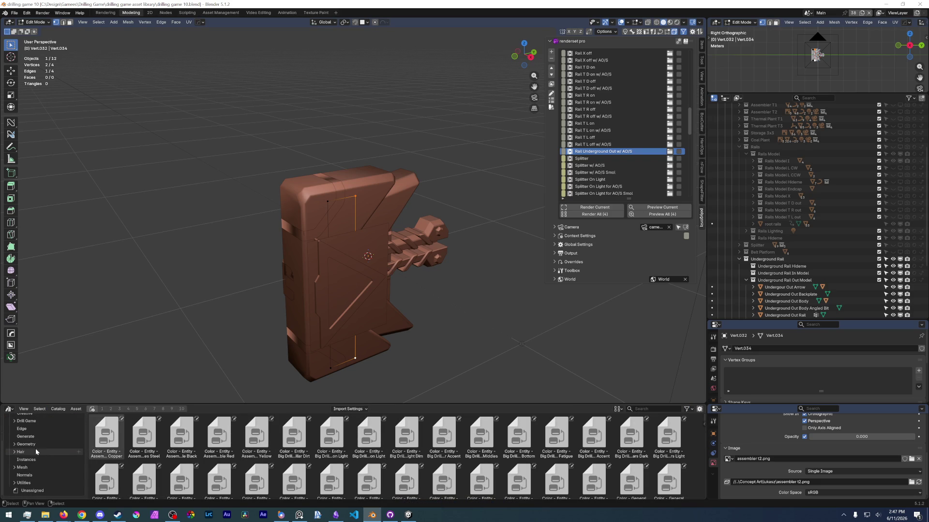
scroll(42, 457, up, 2)
click(47, 451)
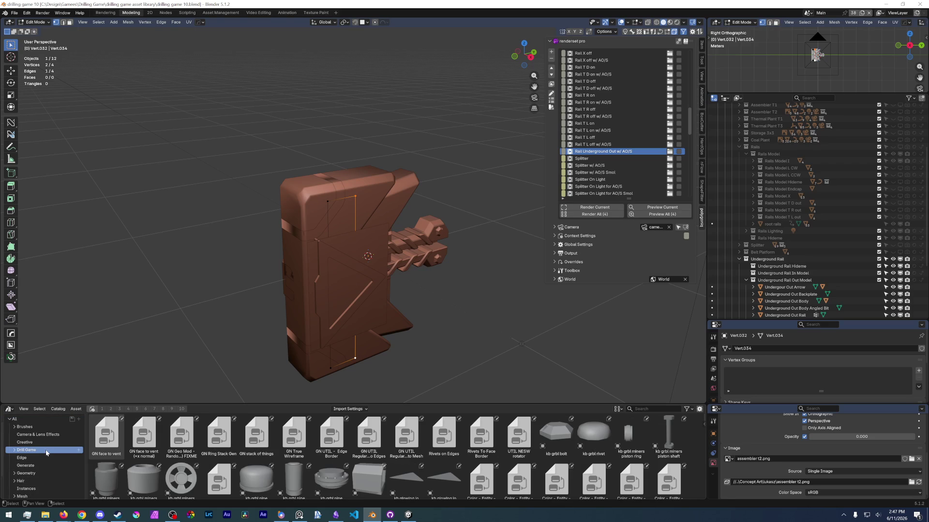
Step: Drag the kb grbl rivet asset into the scene and snap it to the 3D cursor
mouse_move(593, 434)
mouse_down()
mouse_move(351, 292)
mouse_move(345, 279)
mouse_move(427, 279)
mouse_move(557, 437)
mouse_move(476, 261)
mouse_move(486, 213)
mouse_move(476, 305)
mouse_move(483, 270)
mouse_up()
key(ctrl+Tab)
mouse_move(592, 434)
mouse_down()
mouse_move(492, 246)
mouse_move(498, 227)
mouse_up()
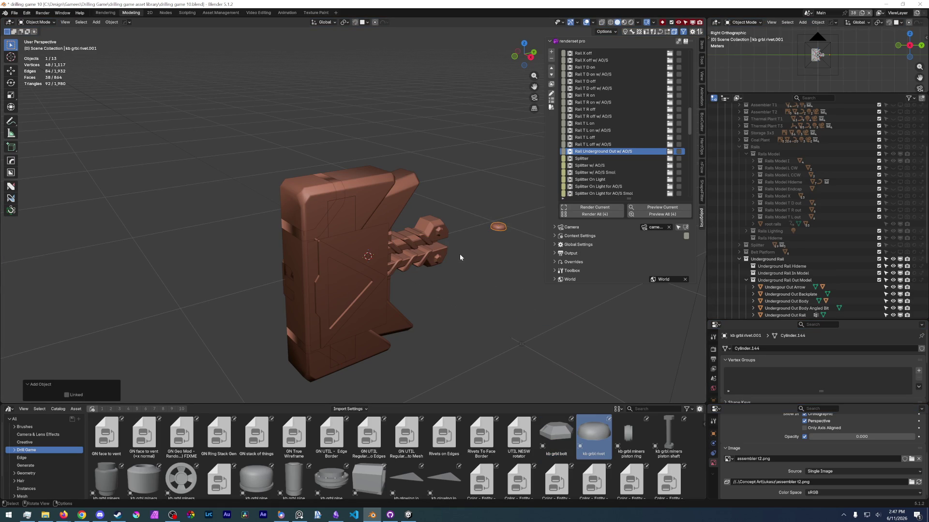
key(shift+s)
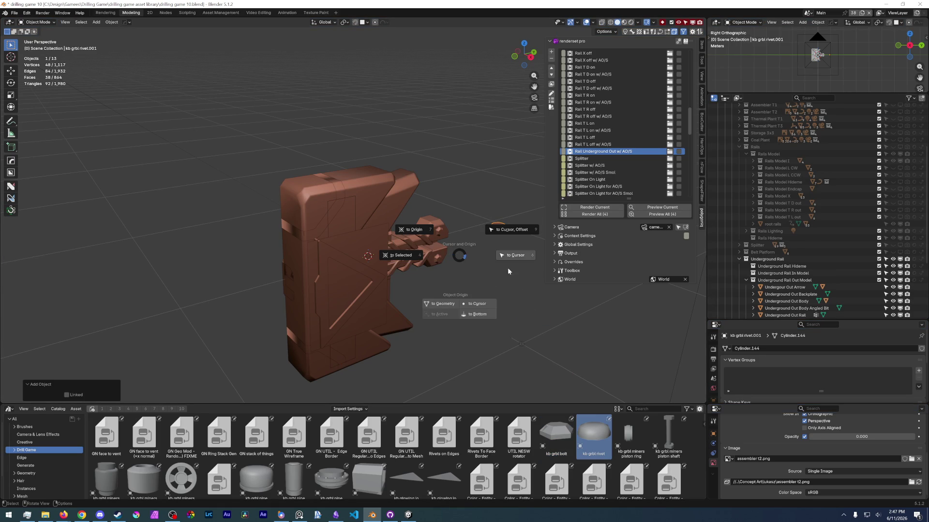
click(519, 255)
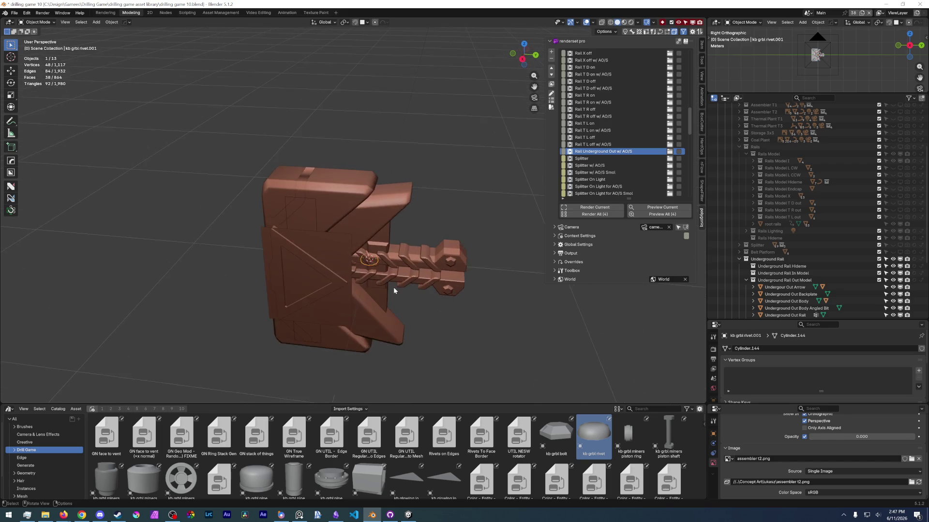
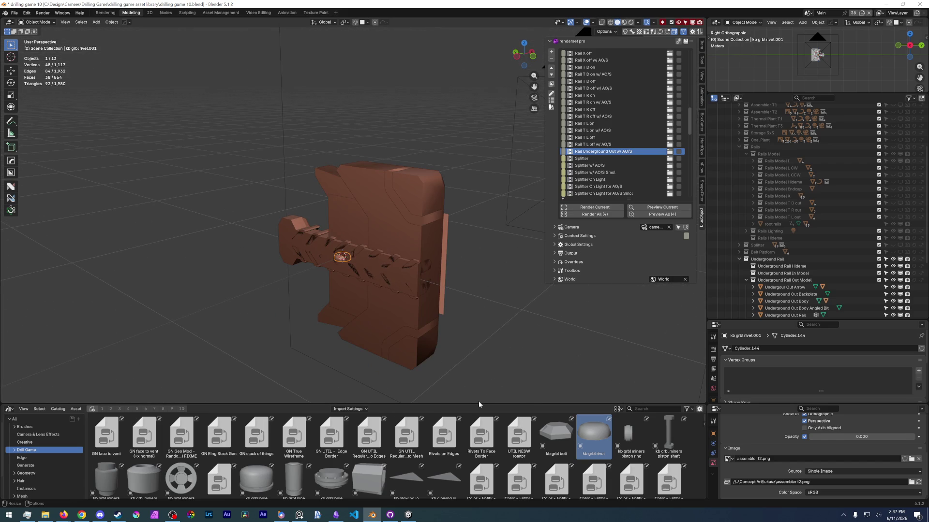
Step: Drag the Asset Browser border closed to enlarge the 3D view, then save drilling game 10.blend
drag(478, 402, 478, 452)
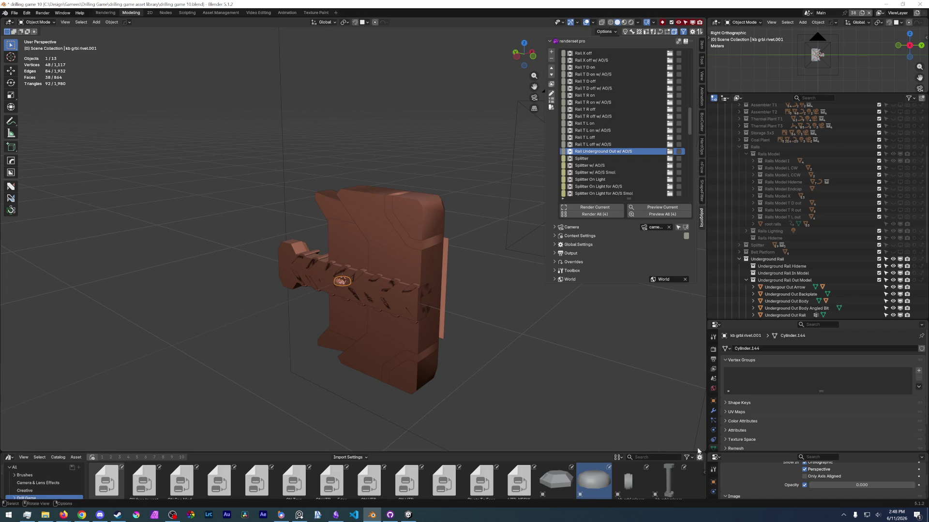
mouse_move(704, 452)
mouse_down()
mouse_move(693, 480)
mouse_move(657, 489)
mouse_up()
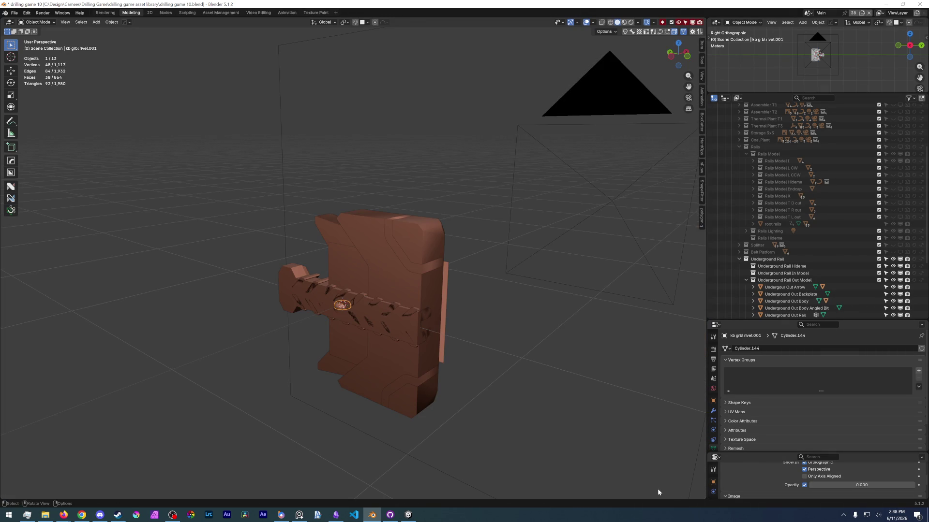
click(14, 12)
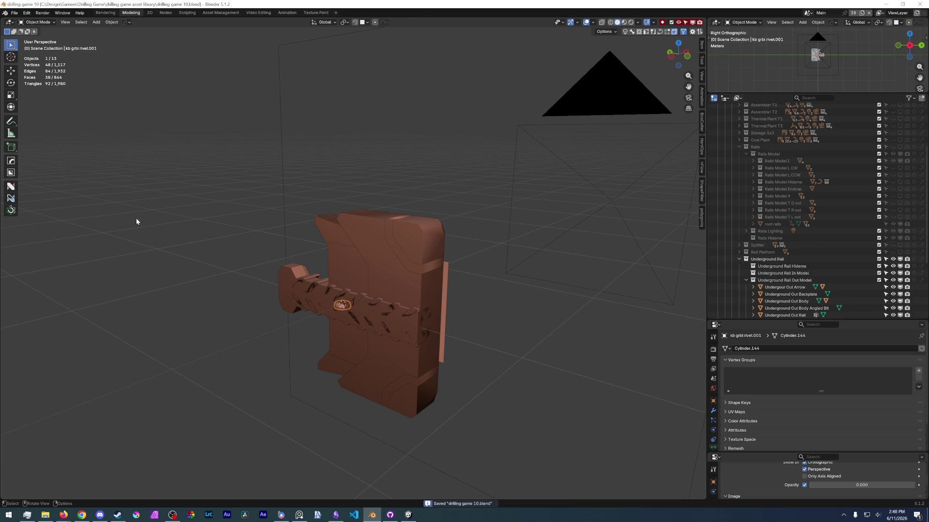
scroll(822, 291, down, 5)
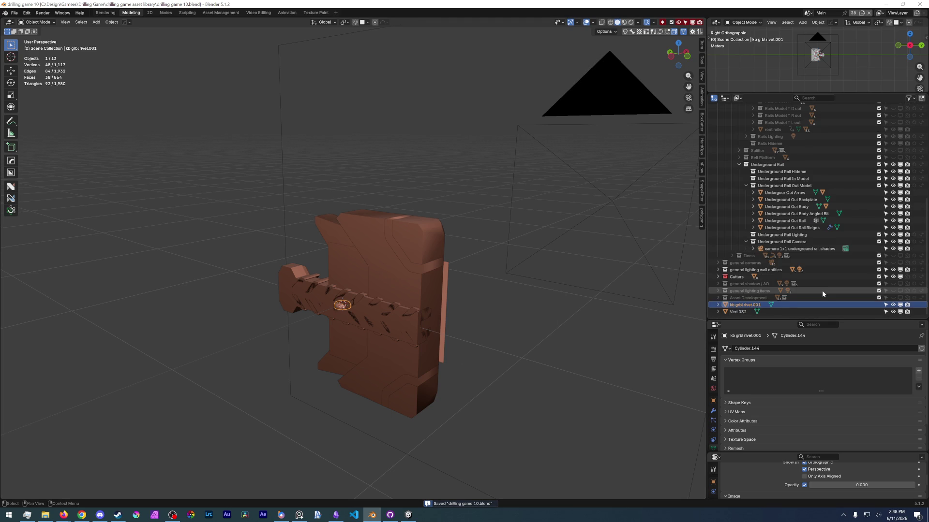
Step: Rename the Vert.032 object to 'Underground Out Rail Rivets'
click(740, 312)
double_click(739, 312)
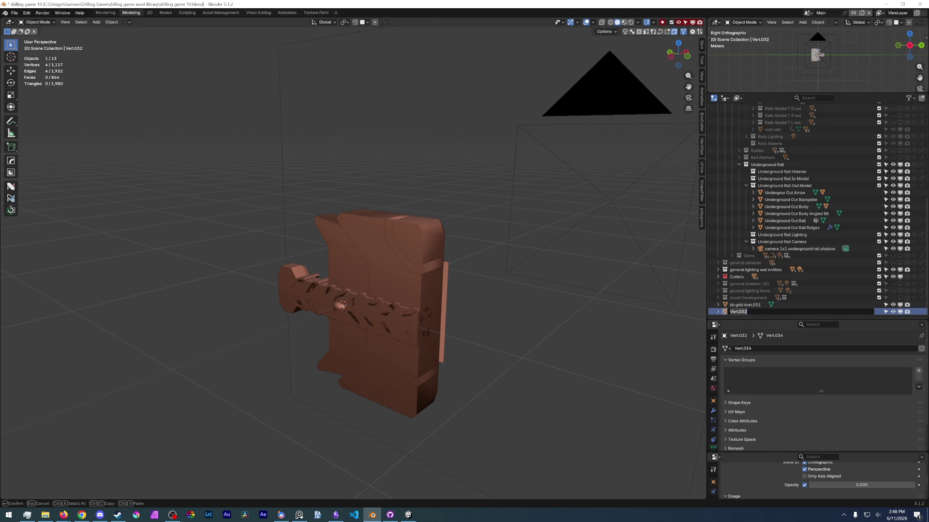
text(Underground Out Rail Rivets)
key(Return)
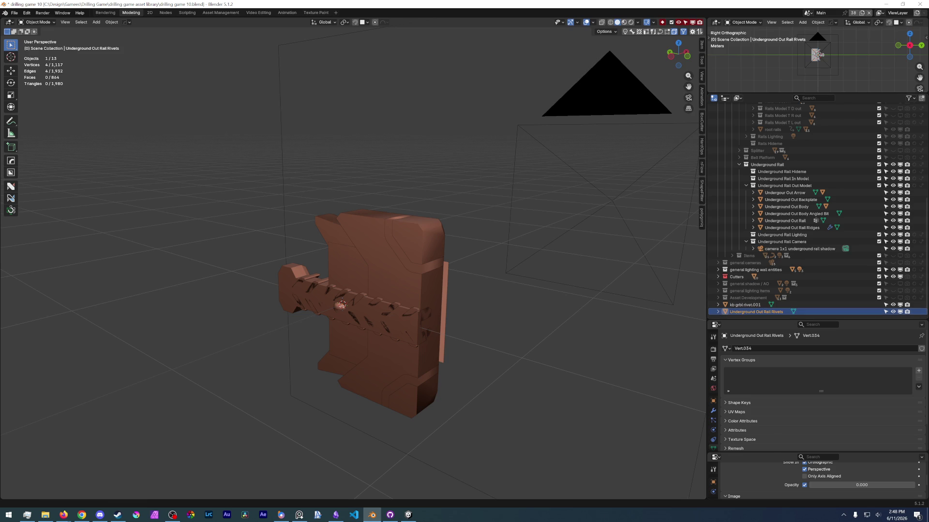
Step: Rename kb grbl rivet.001 to 'Underground Out Rail Rivet' and move it into Underground Rail Hideme
click(745, 305)
key(F2)
text(Underground Out Rail Rivet)
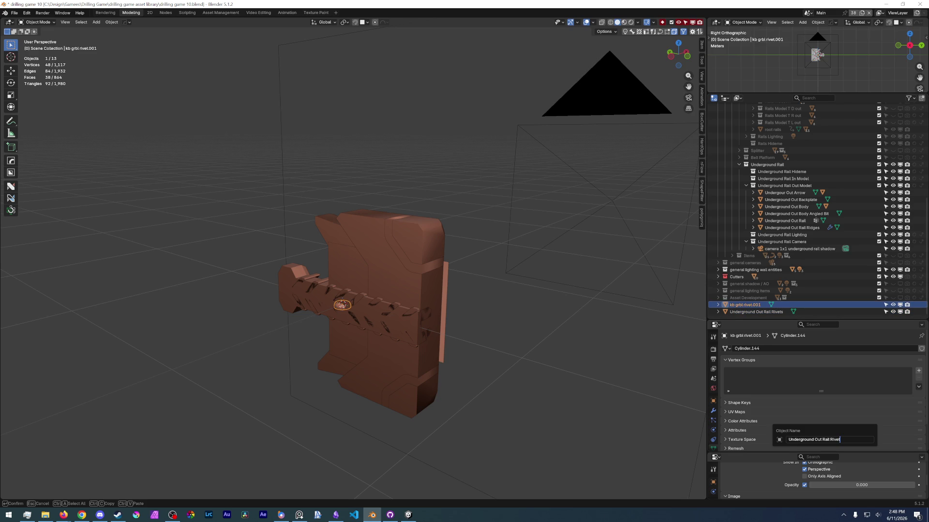
key(Return)
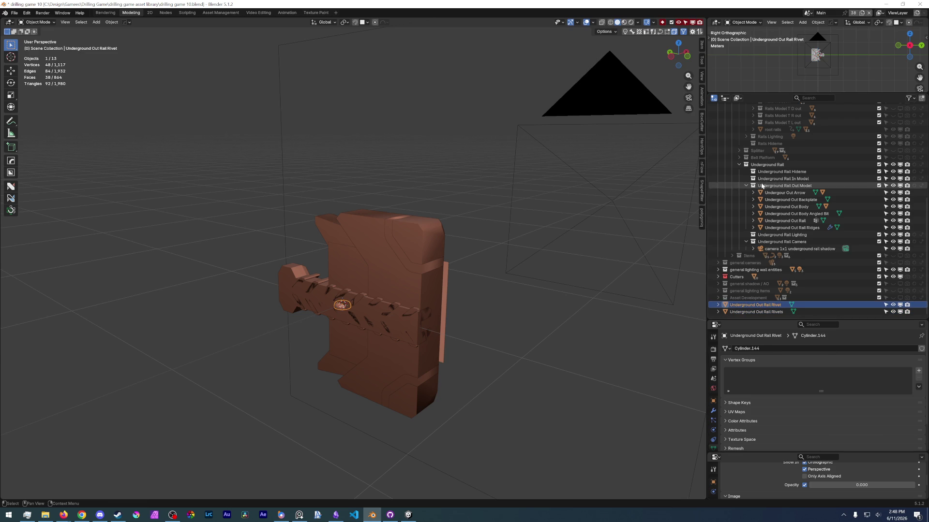
mouse_move(755, 305)
mouse_down()
mouse_move(769, 282)
mouse_move(774, 170)
mouse_move(791, 213)
mouse_move(793, 193)
mouse_up()
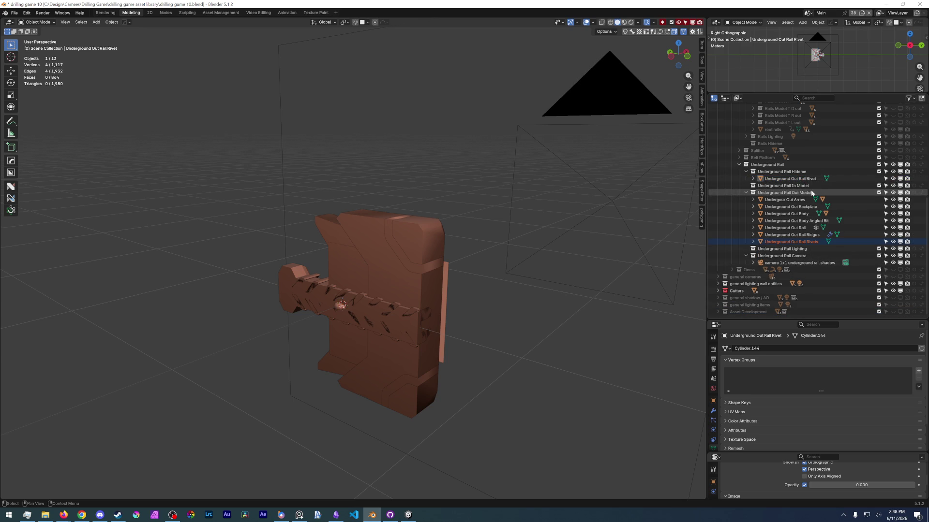
Step: Move the rivets object into Underground Rail Out Model, exclude the single rivet from renders, and merge the properties areas
middle_drag(521, 240, 464, 262)
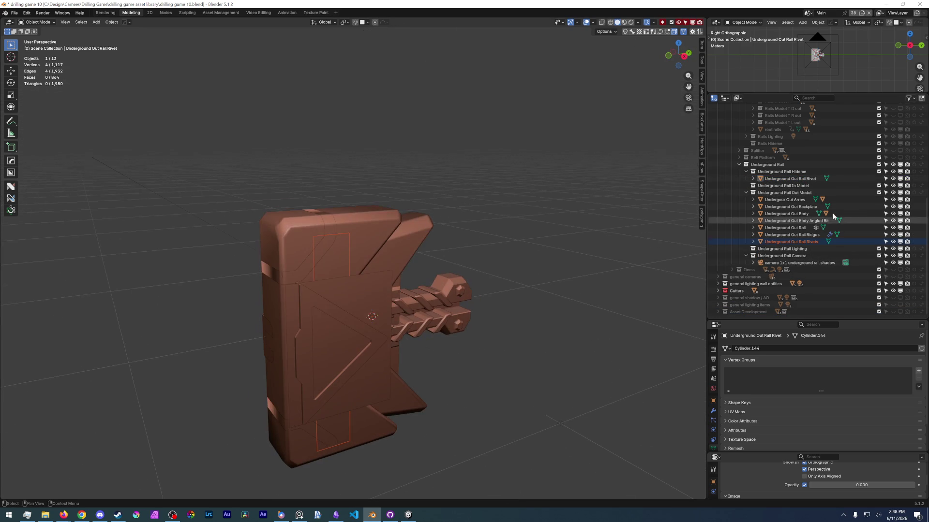
click(806, 180)
click(906, 178)
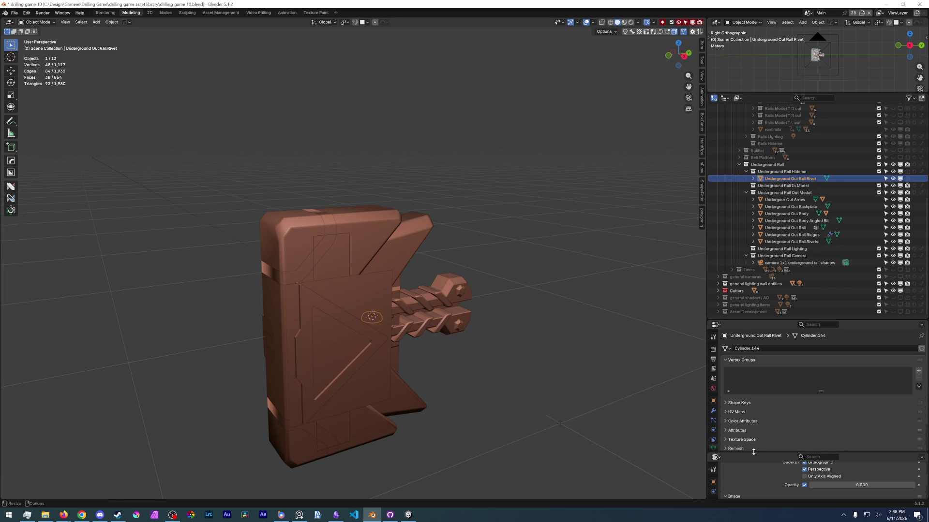
drag(862, 452, 901, 462)
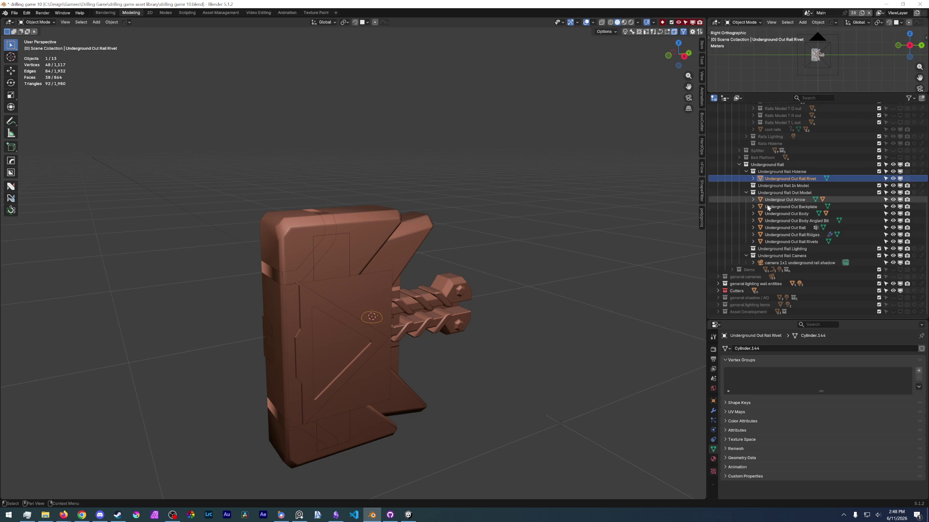
click(765, 243)
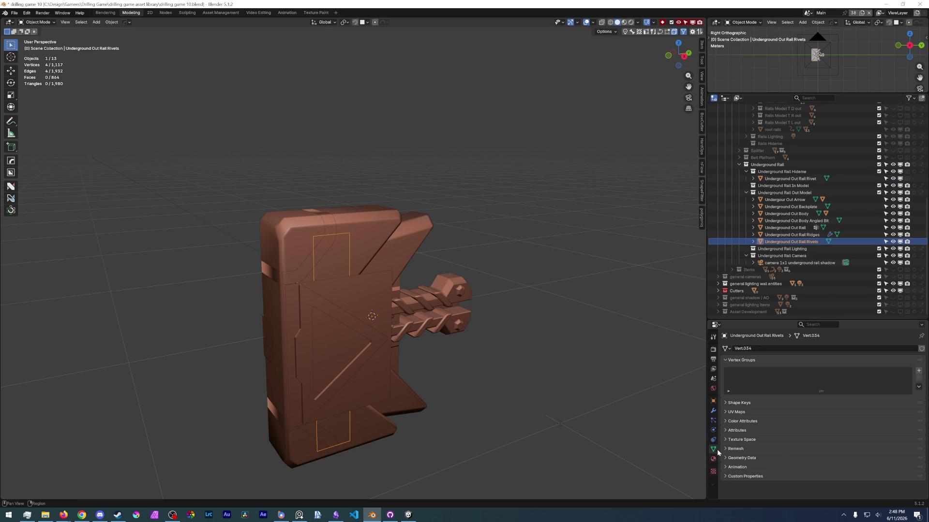
Step: Add a Rivets on Edges modifier using Underground Out Rail Rivet as rivet and Underground Out Body as riveted object
click(713, 411)
click(775, 349)
text(d)
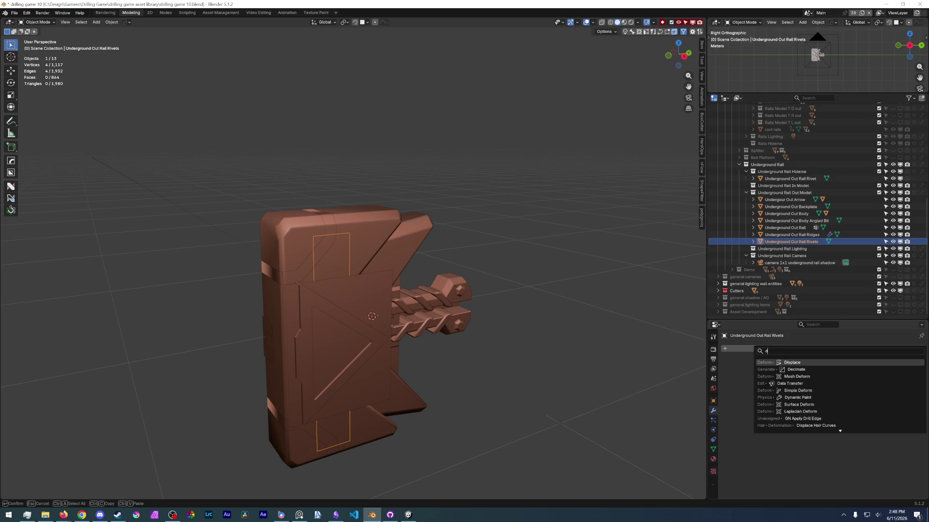
click(865, 378)
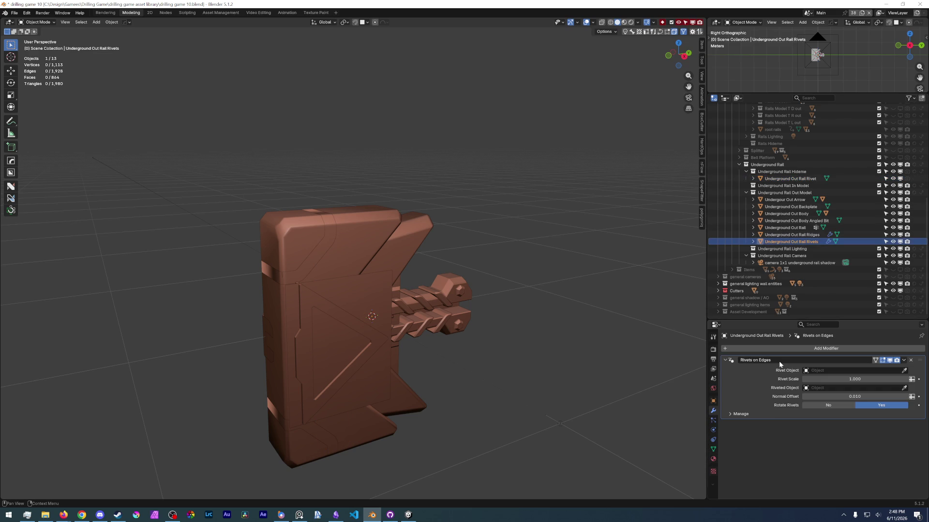
click(905, 371)
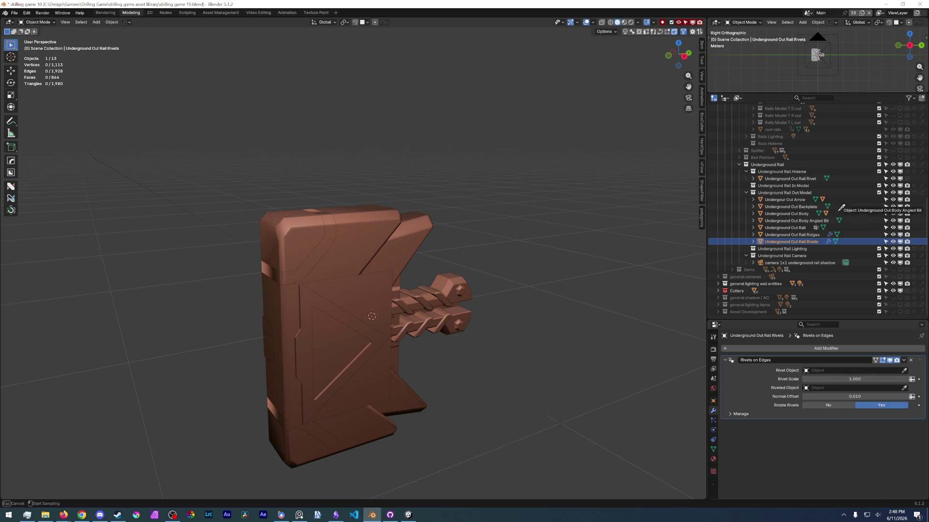
click(815, 178)
click(904, 388)
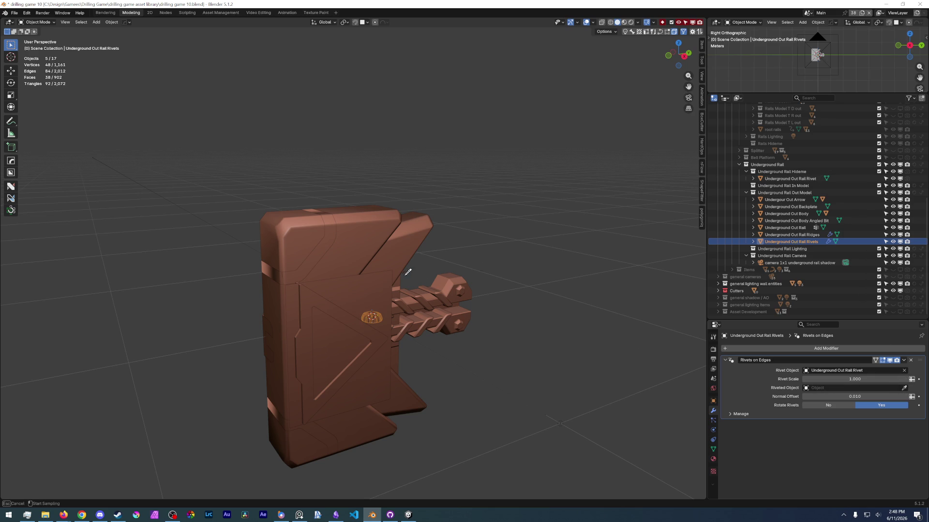
click(342, 256)
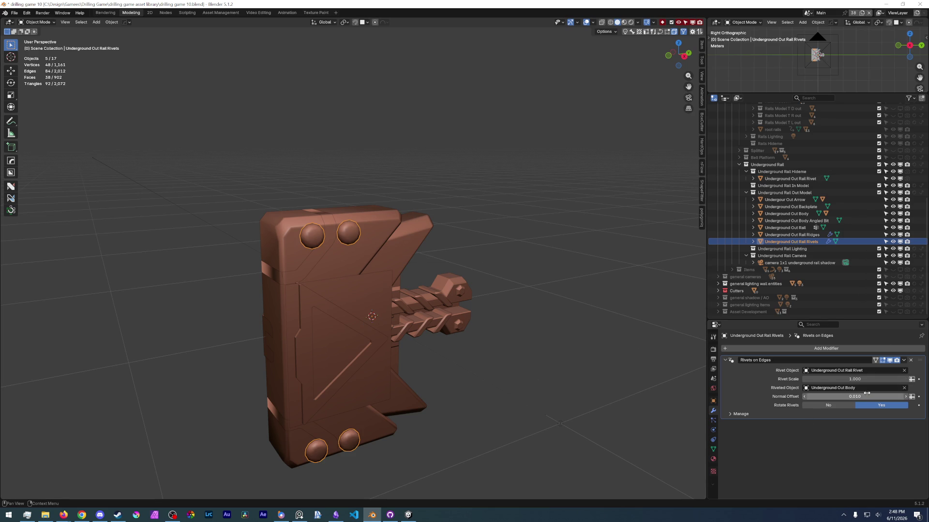
Step: Shrink the rivet scale and set Normal Offset to 0.005, checking the rivets from the side
drag(854, 379, 801, 379)
mouse_move(364, 289)
middle_down()
mouse_move(366, 273)
mouse_move(332, 280)
mouse_move(415, 291)
mouse_move(332, 292)
mouse_move(361, 274)
middle_up()
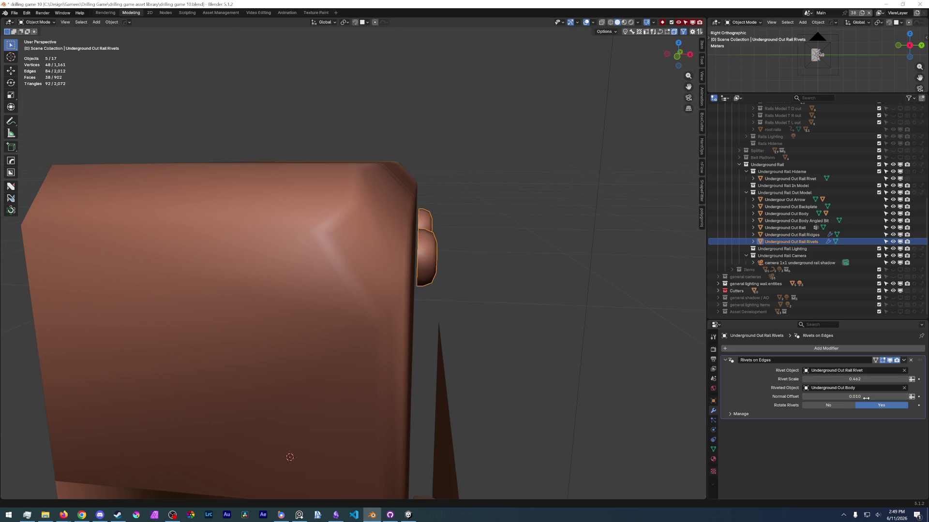
drag(861, 396, 853, 396)
scroll(454, 295, down, 5)
mouse_move(454, 295)
middle_down()
mouse_move(365, 296)
mouse_move(420, 303)
middle_up()
key(ctrl+Tab)
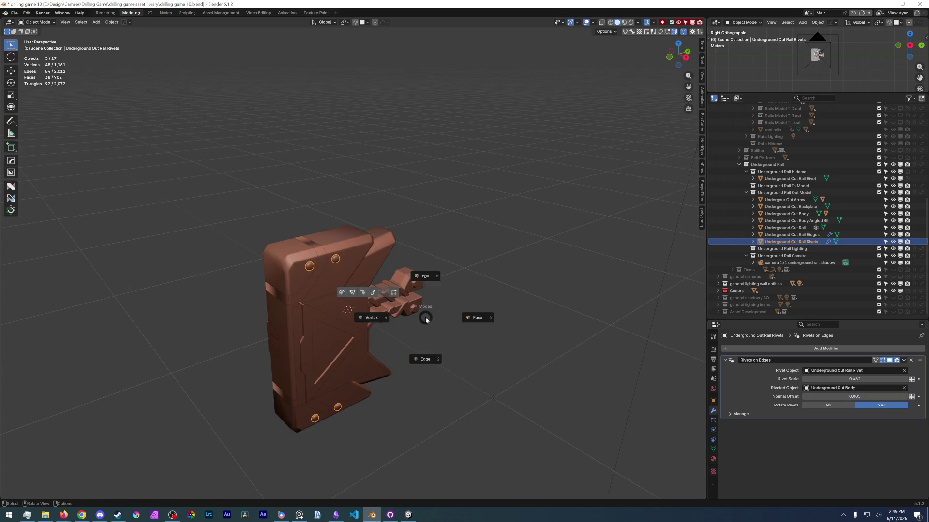
Step: Toggle the rivets object into Edit Mode and back to Object Mode via the pie menu
click(425, 276)
key(ctrl+Tab)
click(453, 324)
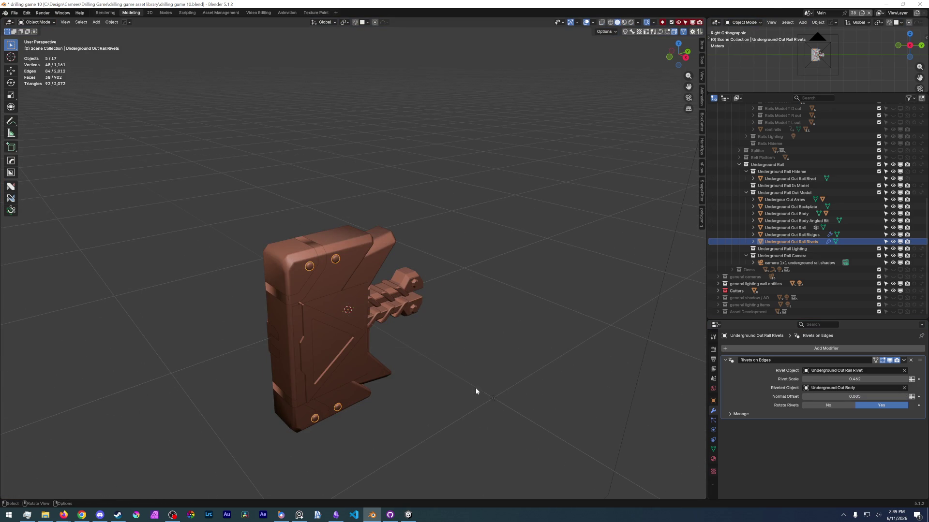
Step: Save drilling game 10.blend and orbit to a front view of the riveted block
click(457, 389)
click(14, 13)
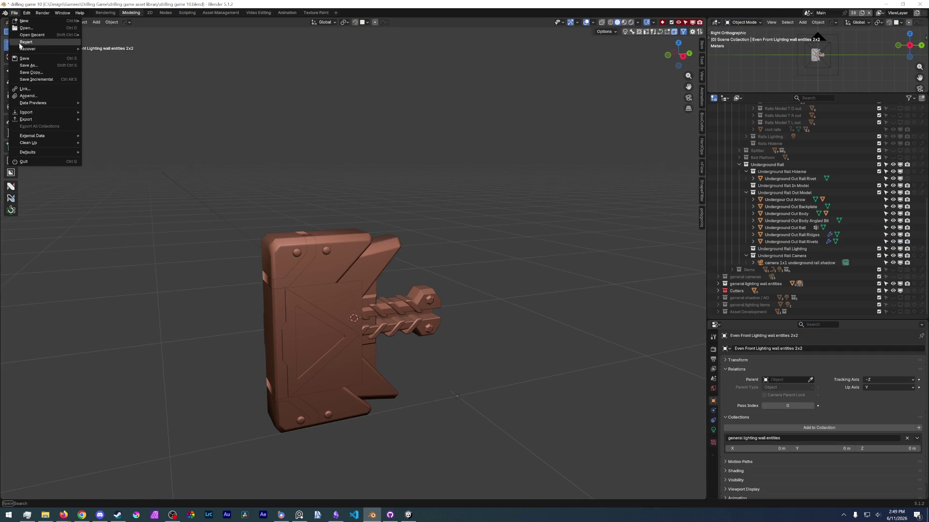
key(Return)
mouse_move(202, 309)
middle_down()
mouse_move(322, 237)
mouse_move(402, 309)
mouse_move(342, 276)
mouse_move(265, 274)
mouse_move(296, 288)
mouse_move(273, 288)
mouse_move(326, 284)
mouse_move(266, 291)
middle_up()
scroll(329, 260, up, 5)
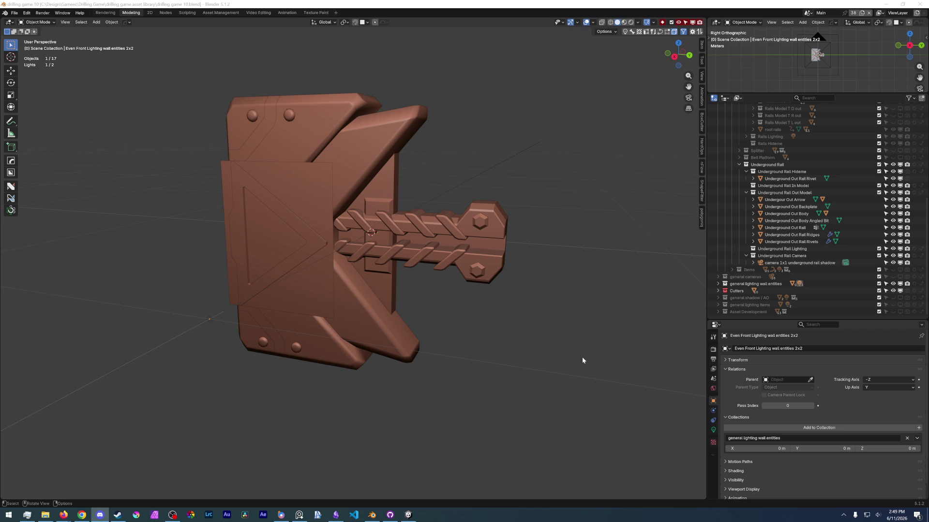
Step: Switch to Rendered shading, orbit to the front, and screenshot the riveted rail block
click(631, 23)
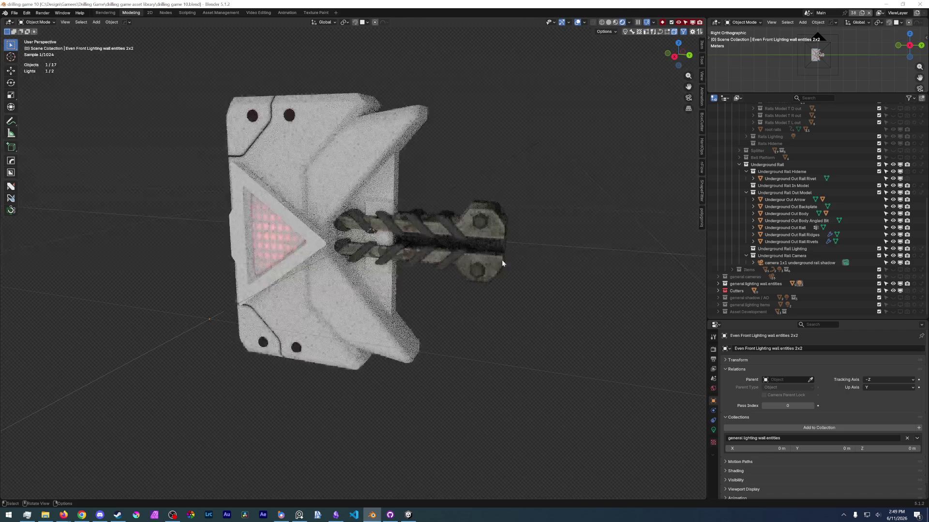
mouse_move(511, 262)
middle_down()
mouse_move(540, 256)
mouse_move(552, 265)
mouse_move(527, 297)
middle_up()
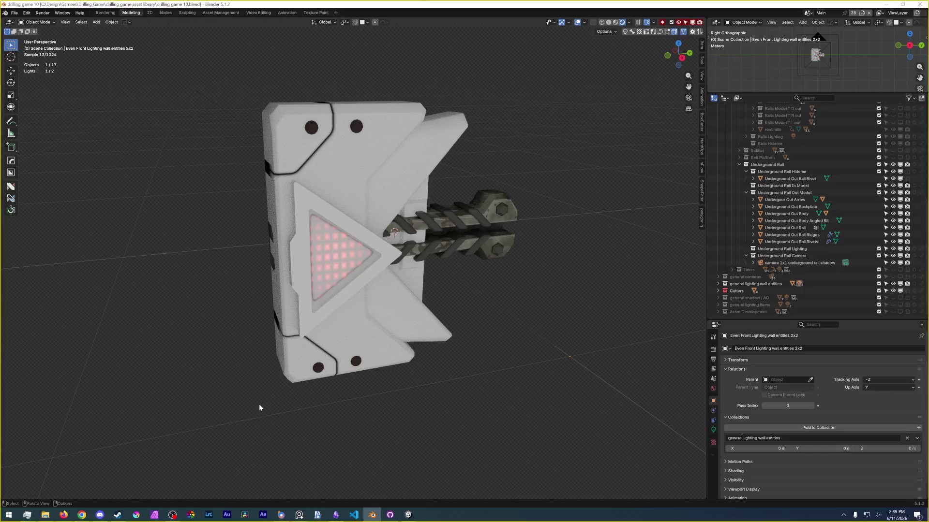
key(super+shift+s)
mouse_move(254, 408)
mouse_down()
mouse_move(271, 350)
mouse_move(538, 63)
mouse_up()
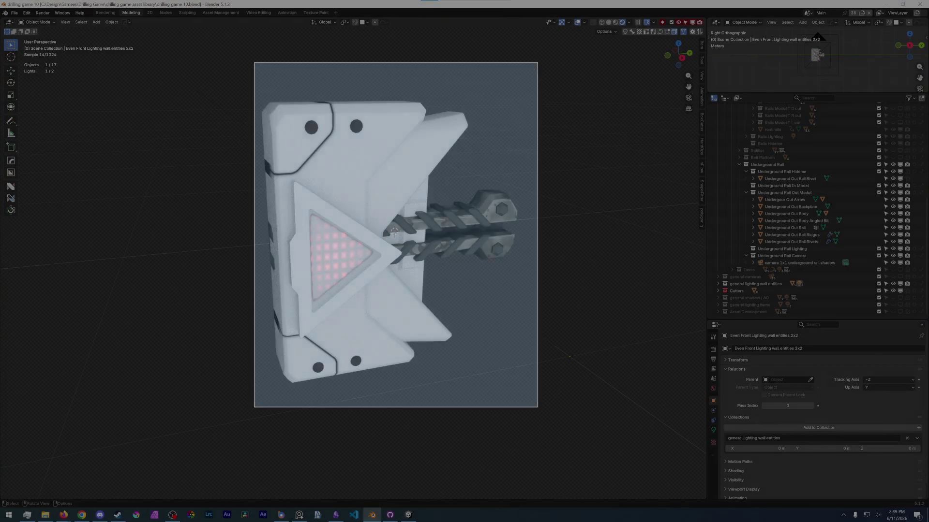
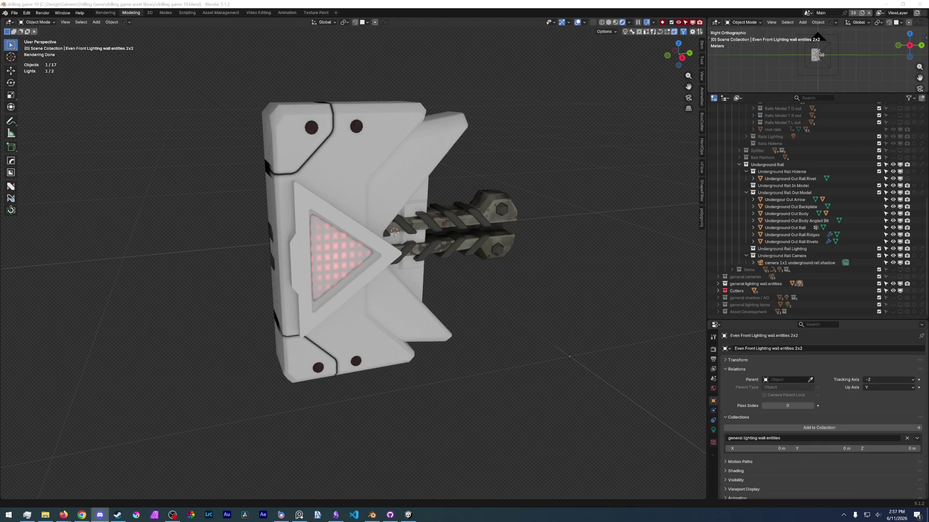
Step: Select Underground Out Rail in the Outliner and zoom in to view it from an angled side
mouse_move(393, 236)
middle_down()
mouse_move(339, 239)
mouse_move(398, 242)
middle_up()
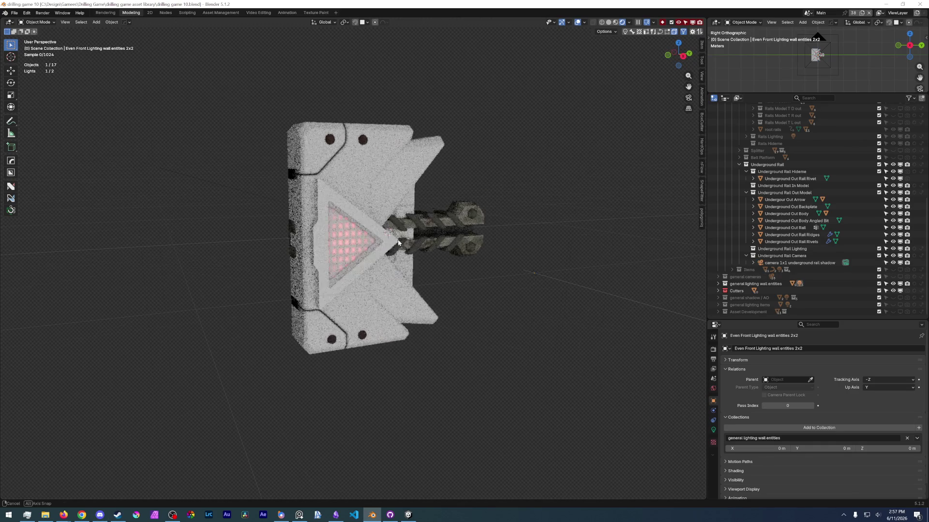
click(462, 259)
scroll(462, 258, up, 5)
middle_drag(462, 259, 424, 264)
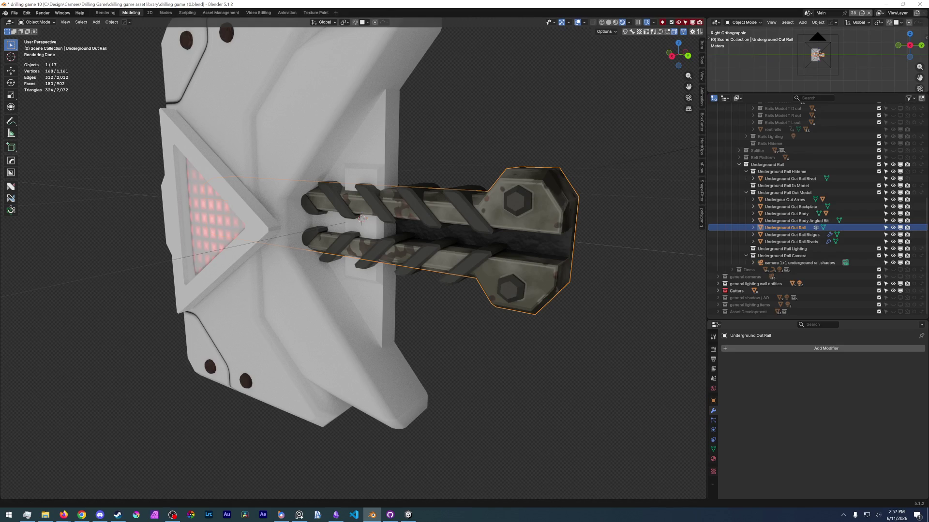
Step: In the Nodes workspace, copy the rail metal colour group node
click(165, 13)
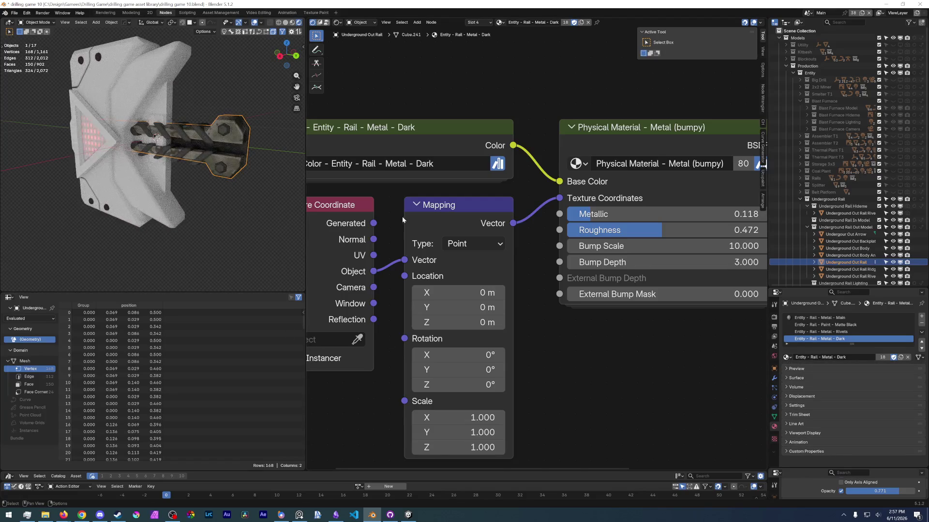
click(421, 167)
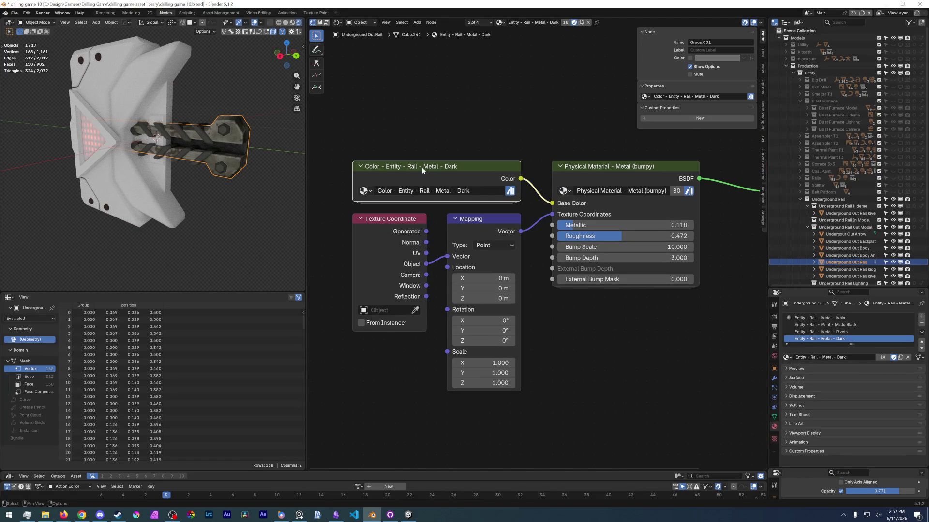
key(ctrl+c)
scroll(453, 157, down, 3)
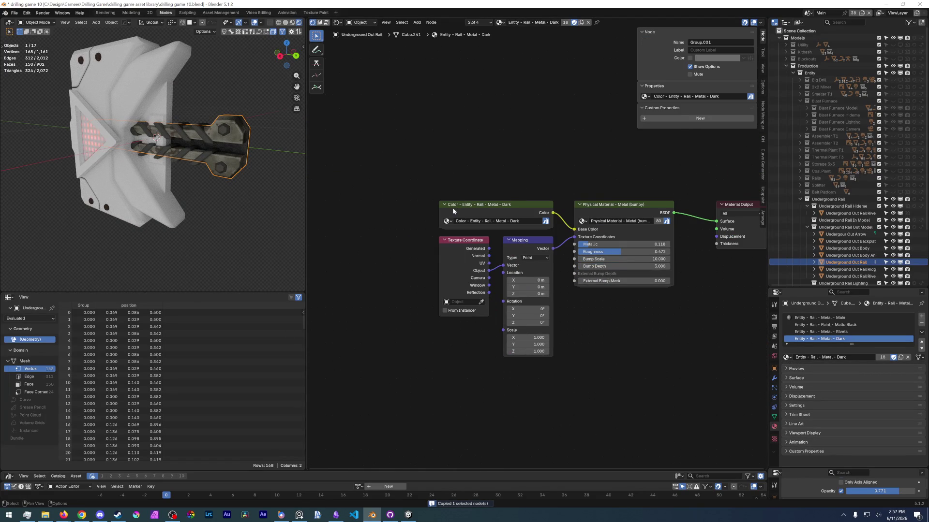
middle_drag(346, 176, 396, 190)
Step: Add the PALETTE - Dirt node group via a 'palette' search and widen it to show its name
key(shift+a)
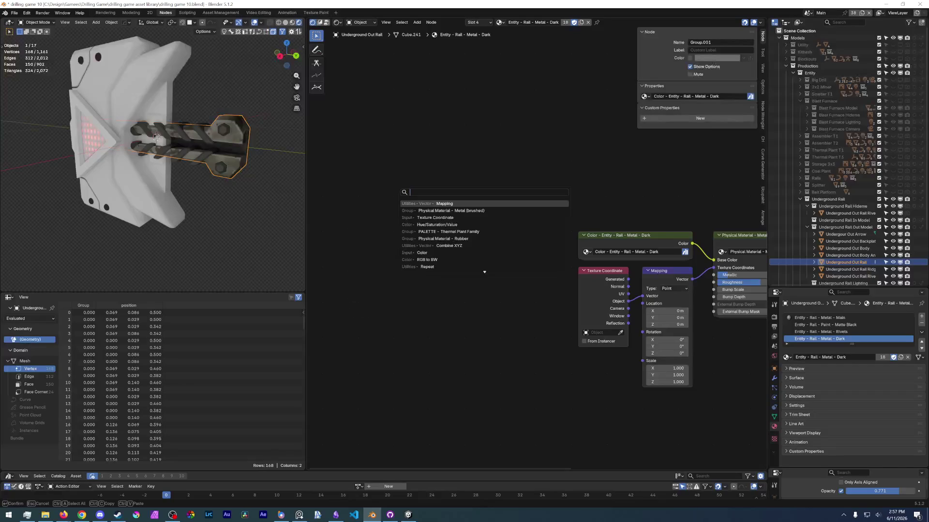
text(palette)
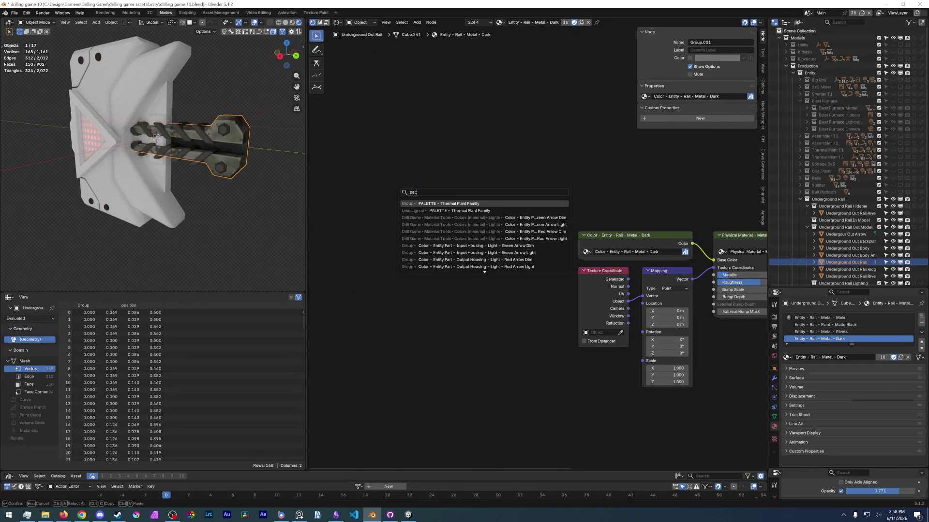
key(Return)
click(455, 192)
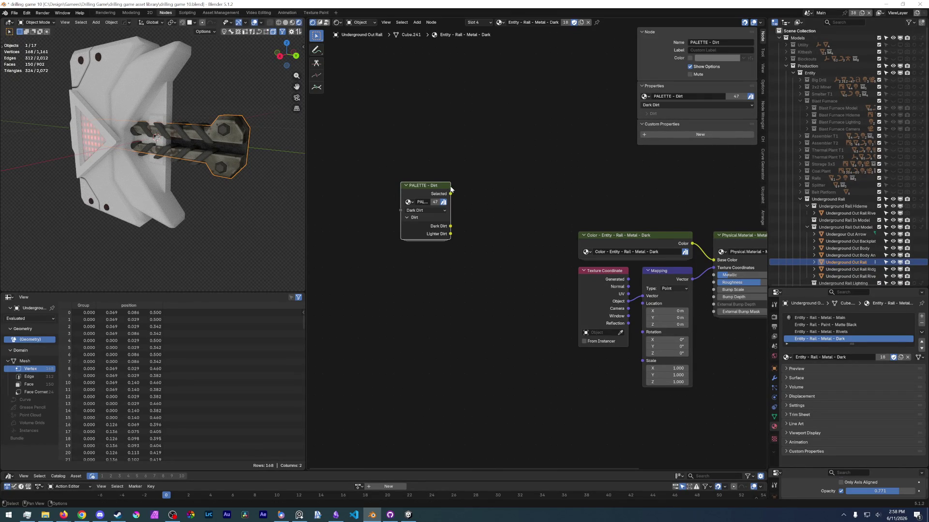
mouse_move(450, 190)
ctrl+middle_down()
mouse_move(506, 258)
mouse_move(547, 248)
ctrl+middle_up()
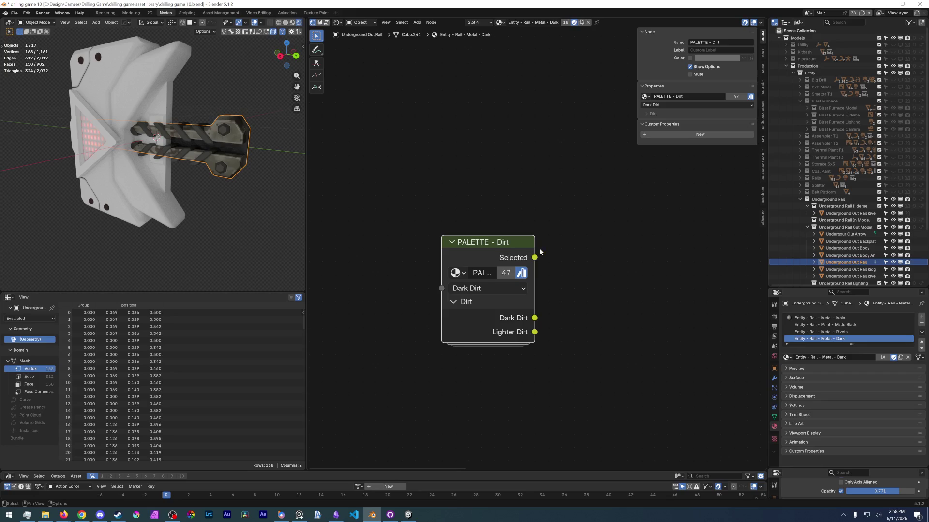
drag(534, 242, 641, 242)
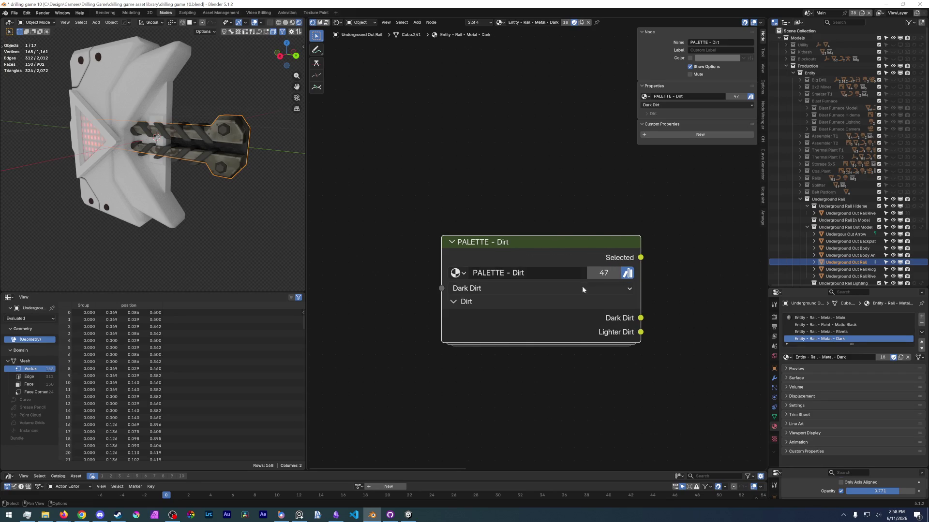
Step: Make the palette a single-user copy named PALETTE - Rail with Fake User, then enter it
click(604, 273)
double_click(510, 273)
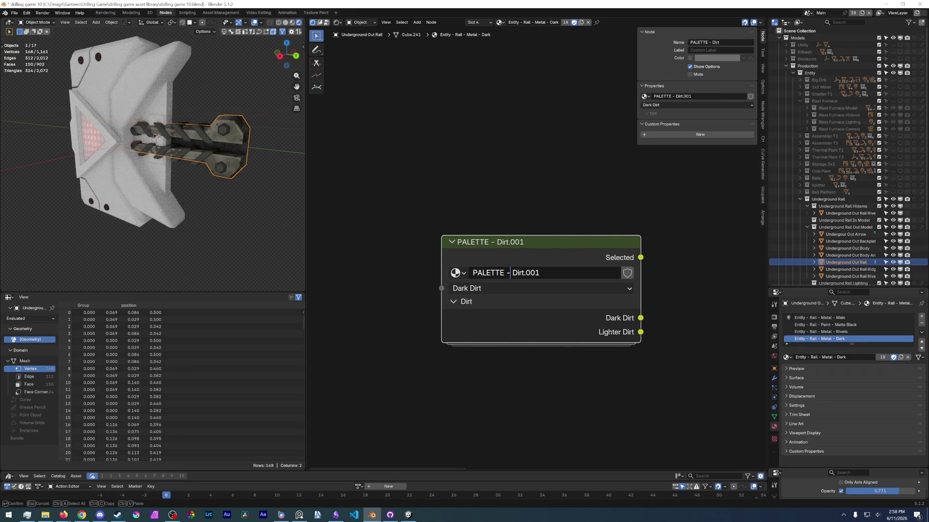
key(shift+End)
text(Rail)
key(Return)
click(627, 273)
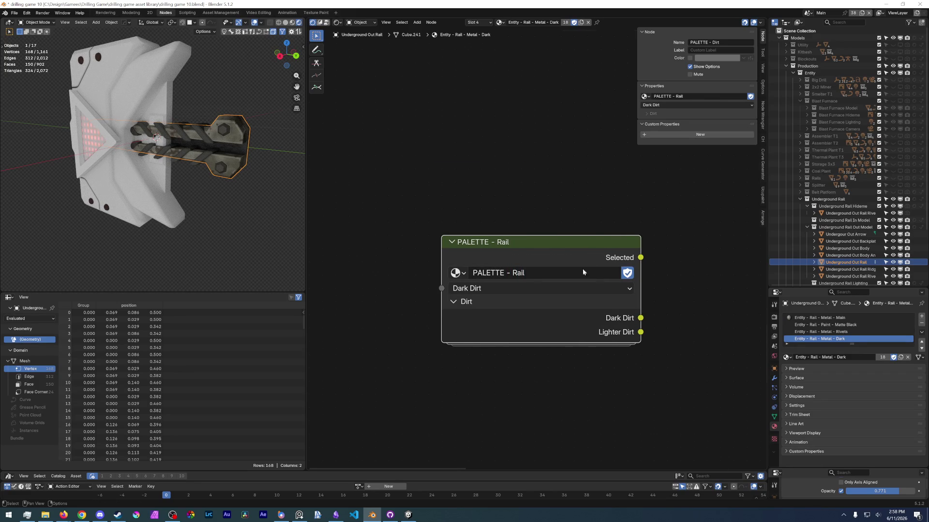
key(Tab)
scroll(516, 360, down, 2)
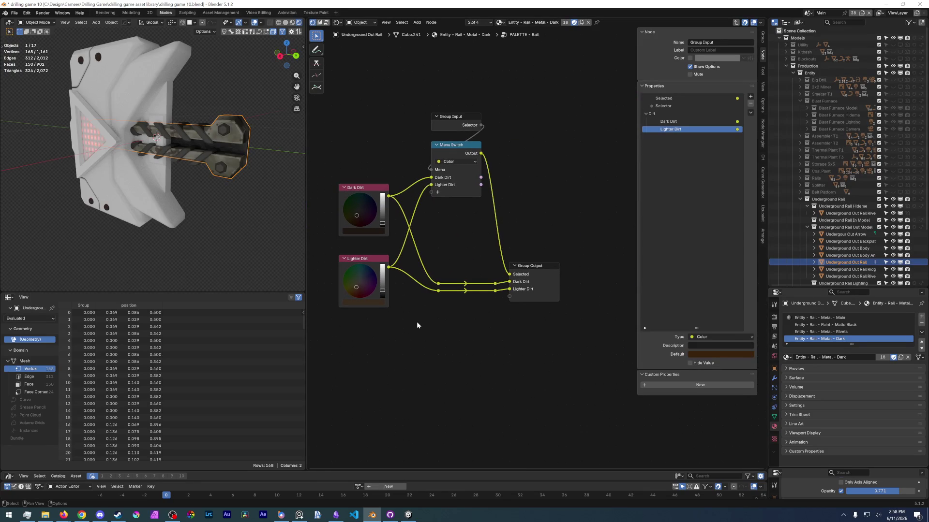
Step: Delete the Dark Dirt and Lighter Dirt nodes from the palette group
drag(337, 163, 400, 376)
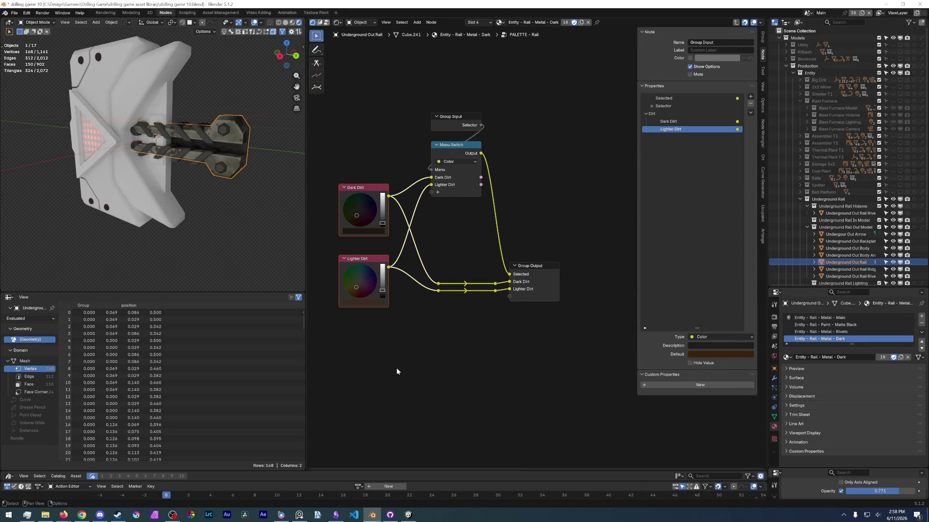
key(x)
key(ctrl+v)
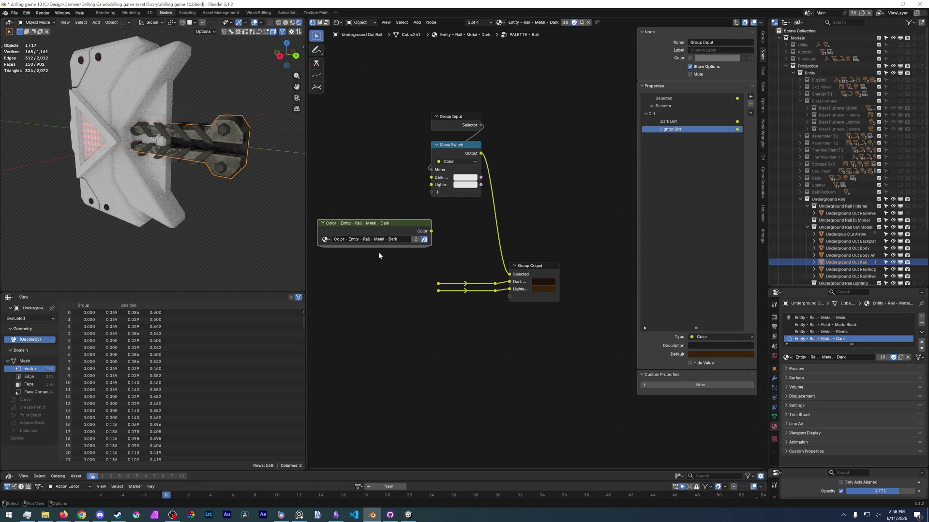
click(339, 233)
scroll(425, 295, up, 1)
key(x)
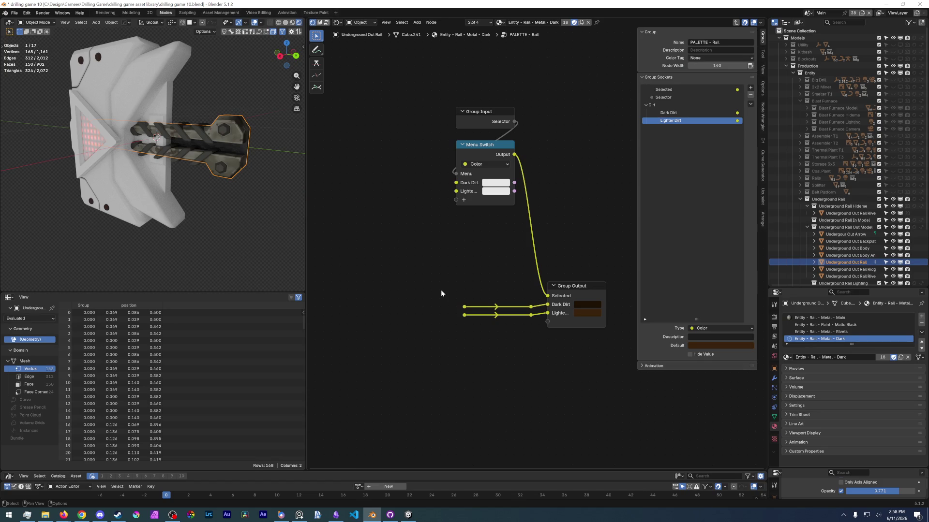
Step: Copy the dark rail metal colour group node from the material tree
key(Tab)
middle_drag(608, 353, 353, 292)
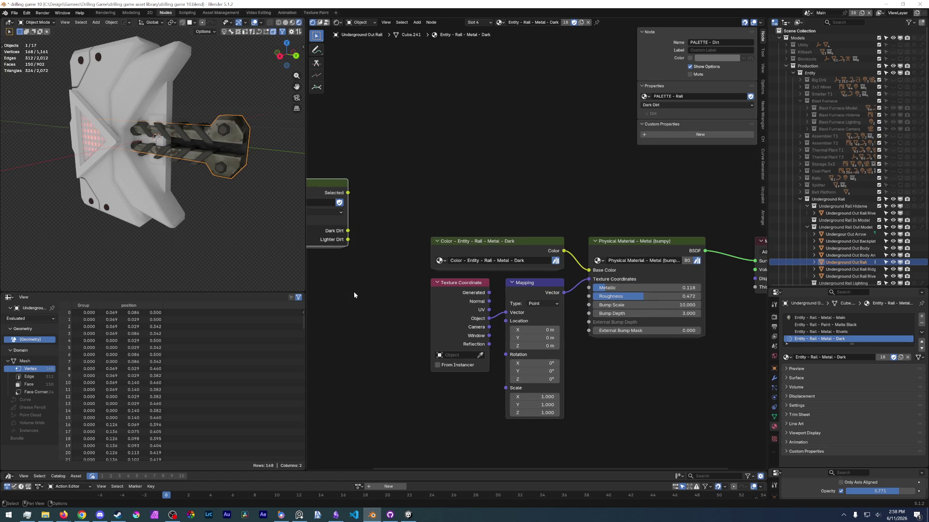
click(498, 242)
key(Tab)
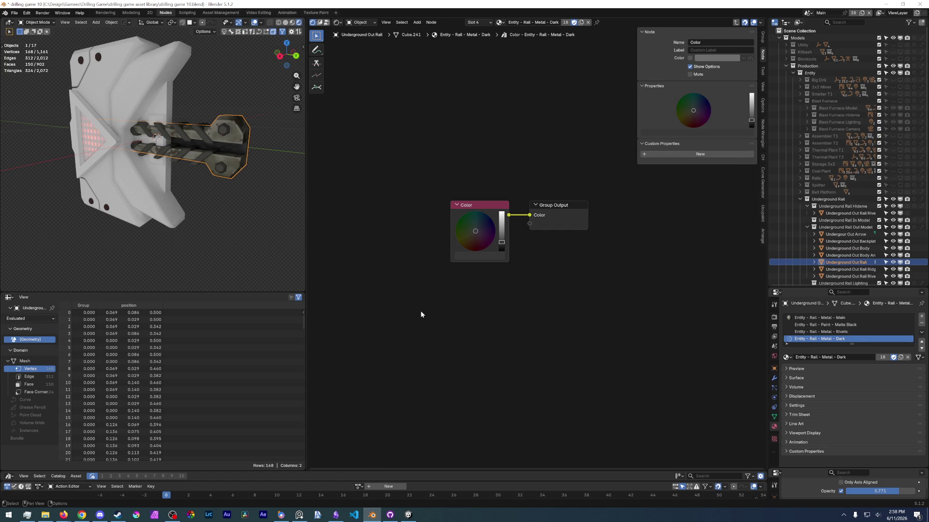
key(Tab)
key(ctrl+c)
key(Tab)
Step: Paste the dark rail colour group node inside PALETTE - Rail near the Menu Switch
click(449, 195)
key(Tab)
ctrl+scroll(355, 263, left, 5)
key(ctrl+v)
mouse_move(420, 242)
mouse_down()
mouse_move(481, 218)
mouse_move(483, 242)
mouse_up()
scroll(400, 381, up, 2)
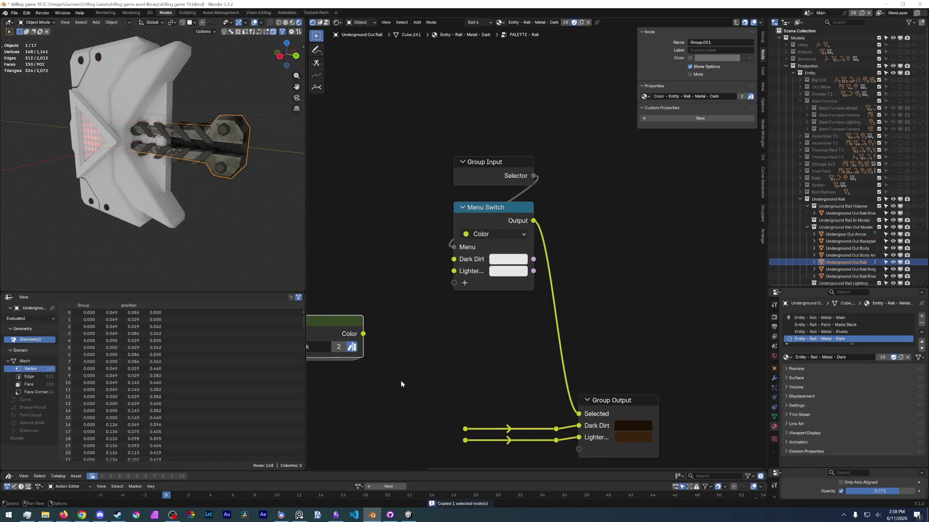
mouse_move(482, 329)
middle_down()
mouse_move(550, 307)
mouse_move(652, 242)
middle_up()
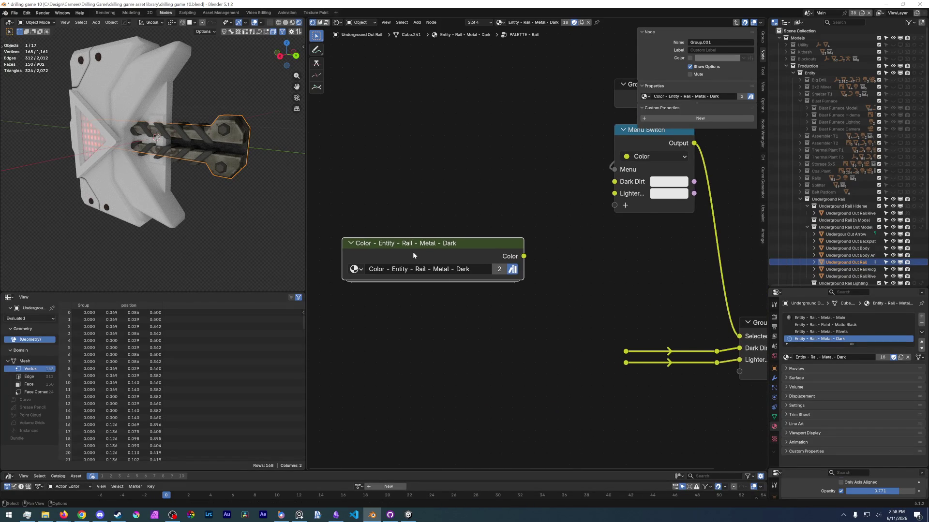
Step: Paste the group's inner Color node into the palette and label it Rail Dark
key(Tab)
key(ctrl+c)
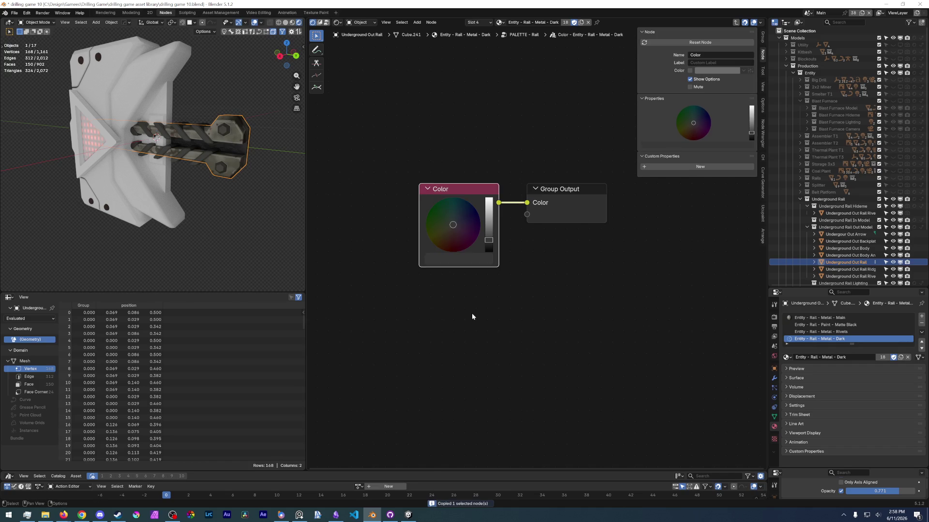
key(Tab)
key(ctrl+v)
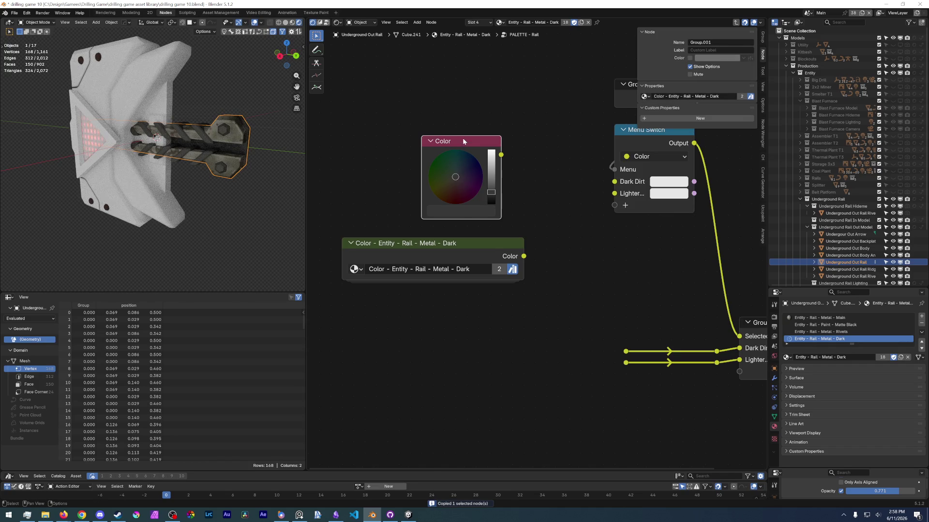
key(F2)
text(Rail Dark)
key(Return)
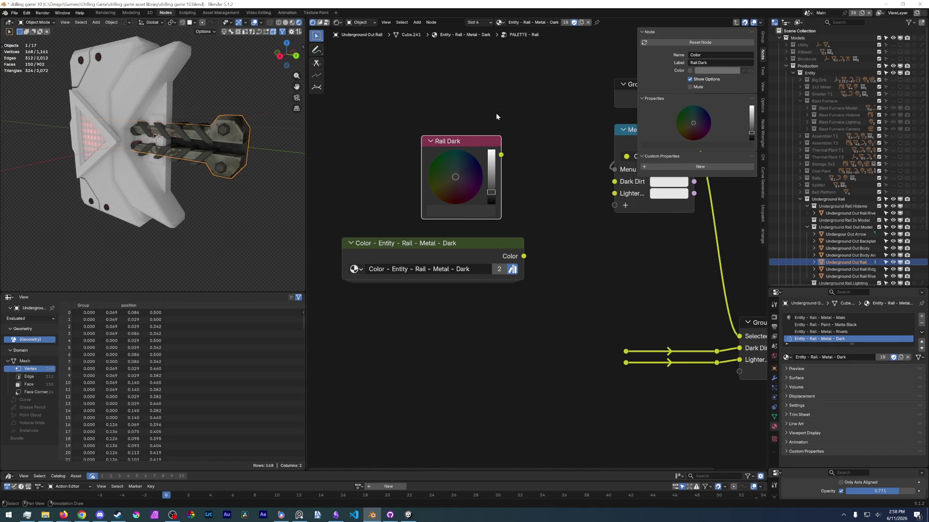
Step: Switch the colour group node to Rail - Metal - Steel
key(Home)
mouse_move(601, 282)
middle_down()
mouse_move(504, 305)
mouse_move(488, 218)
middle_up()
click(455, 187)
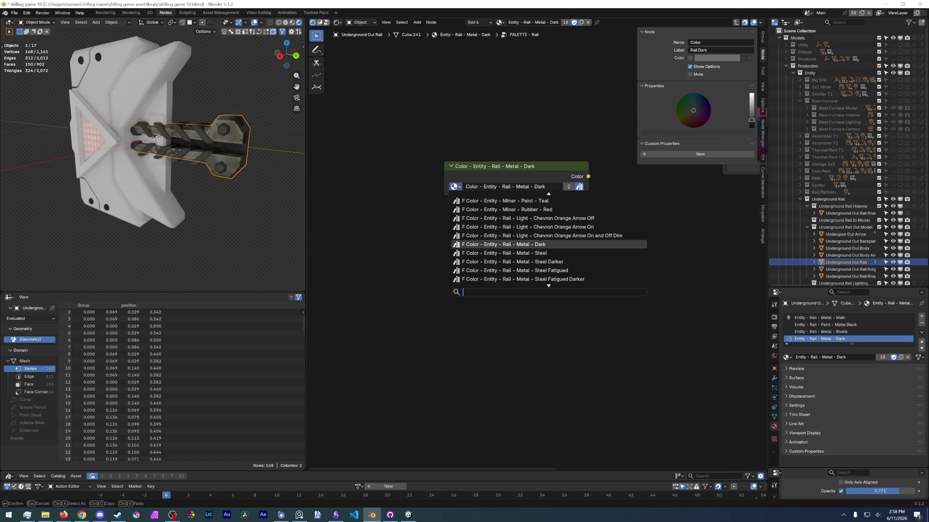
click(491, 253)
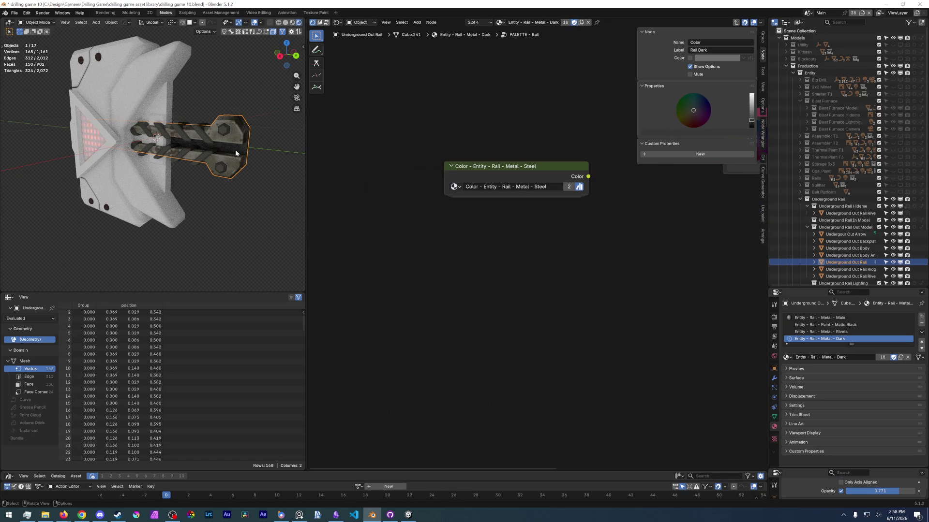
mouse_move(351, 197)
middle_down()
mouse_move(388, 300)
mouse_move(438, 262)
middle_up()
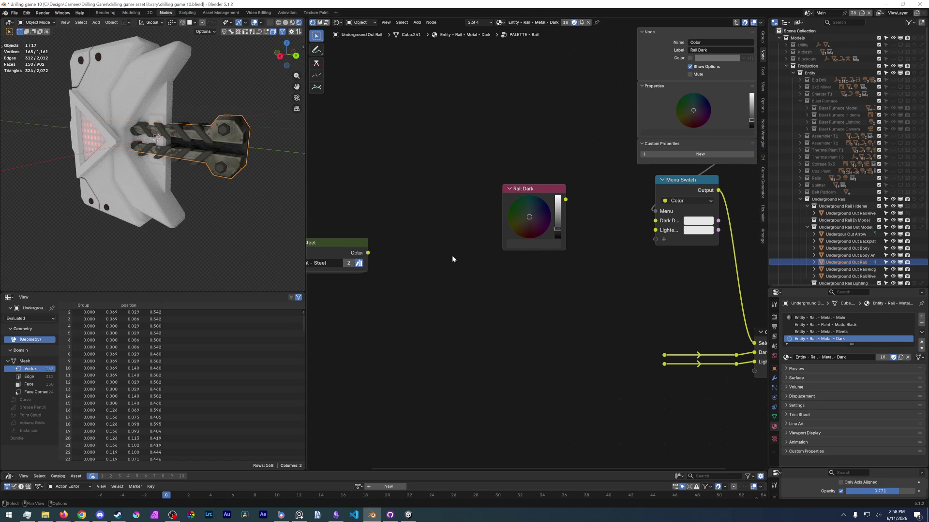
click(204, 154)
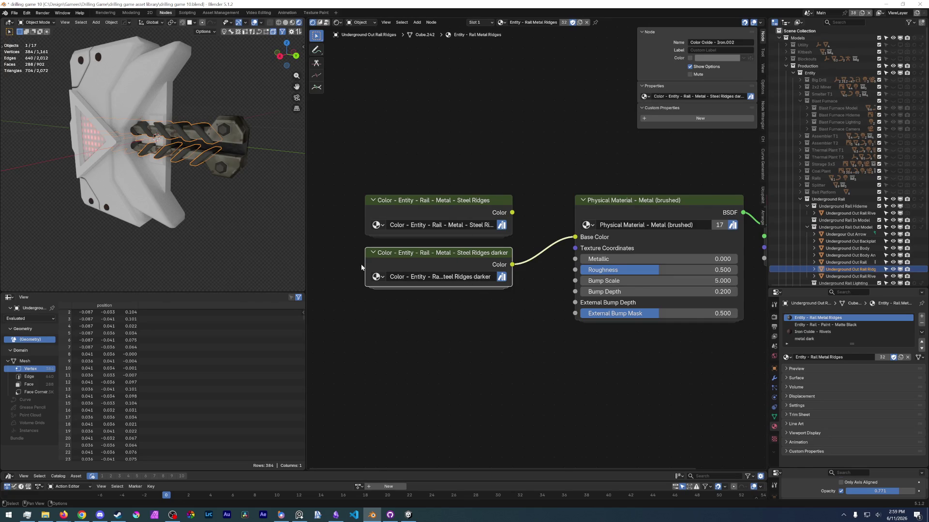
Step: Widen the Steel Ridges darker and Steel Ridges group nodes so their full names show
drag(365, 263, 331, 263)
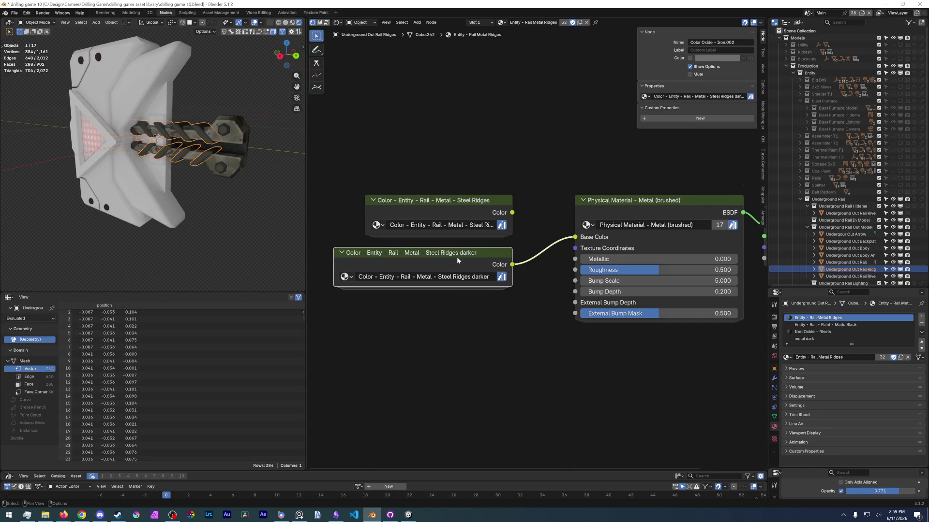
drag(344, 213, 334, 214)
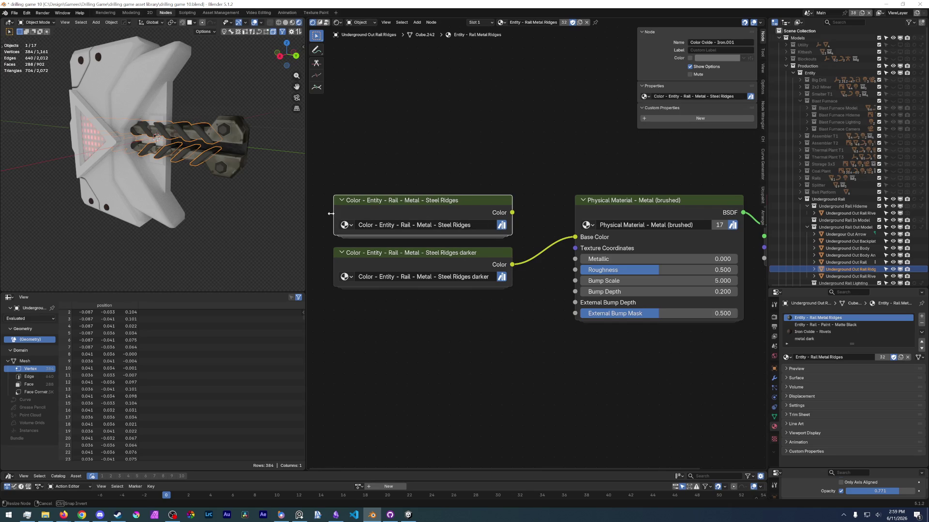
middle_drag(186, 138, 205, 134)
scroll(205, 134, up, 5)
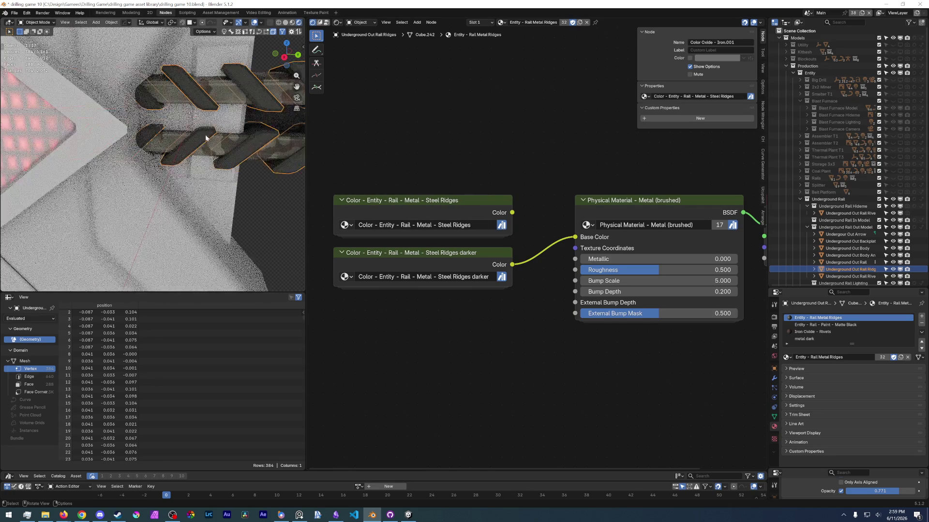
Step: Copy the inner Color nodes from the Steel Ridges and Steel Ridges darker groups
click(462, 205)
key(Tab)
drag(445, 160, 475, 277)
key(ctrl+c)
key(Tab)
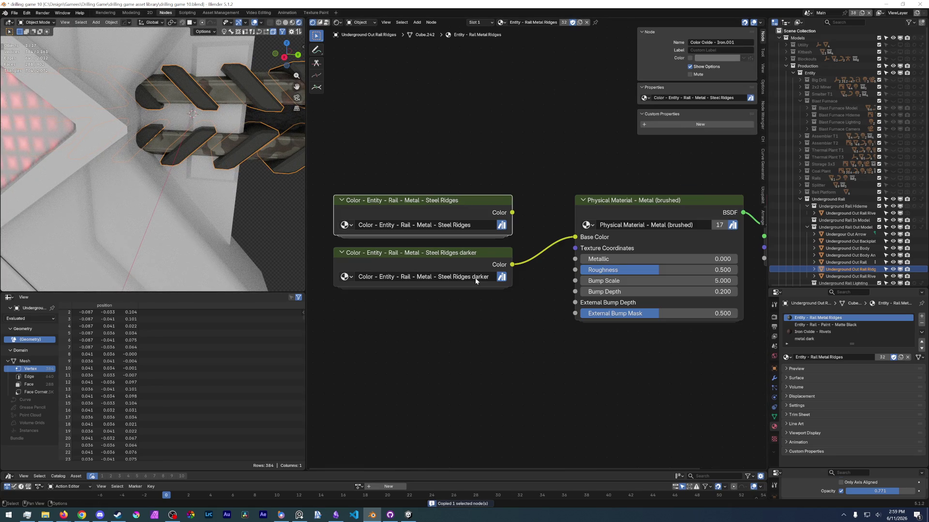
click(455, 260)
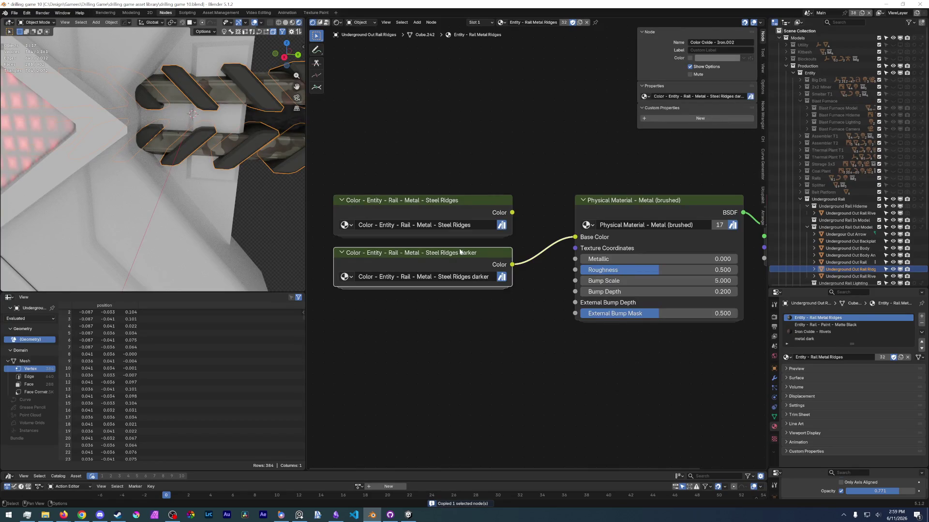
key(Tab)
drag(410, 172, 496, 331)
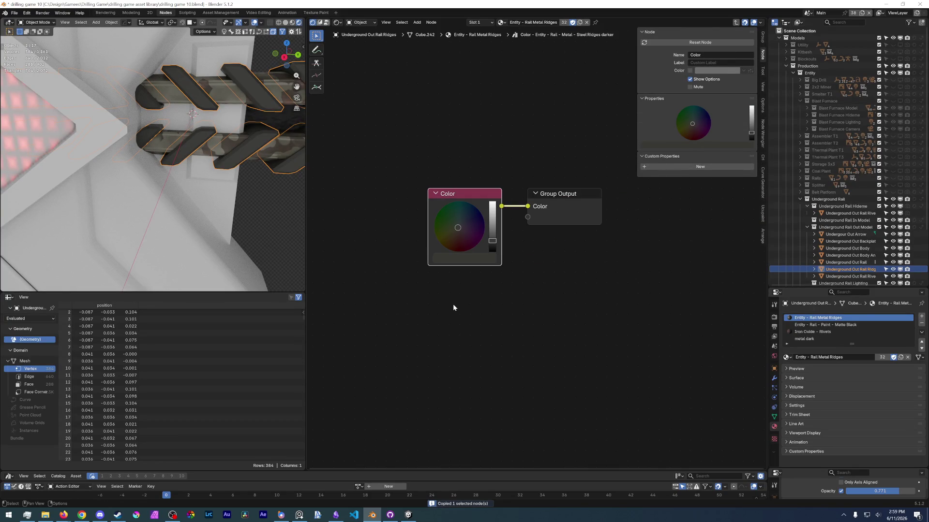
key(ctrl+v)
key(Tab)
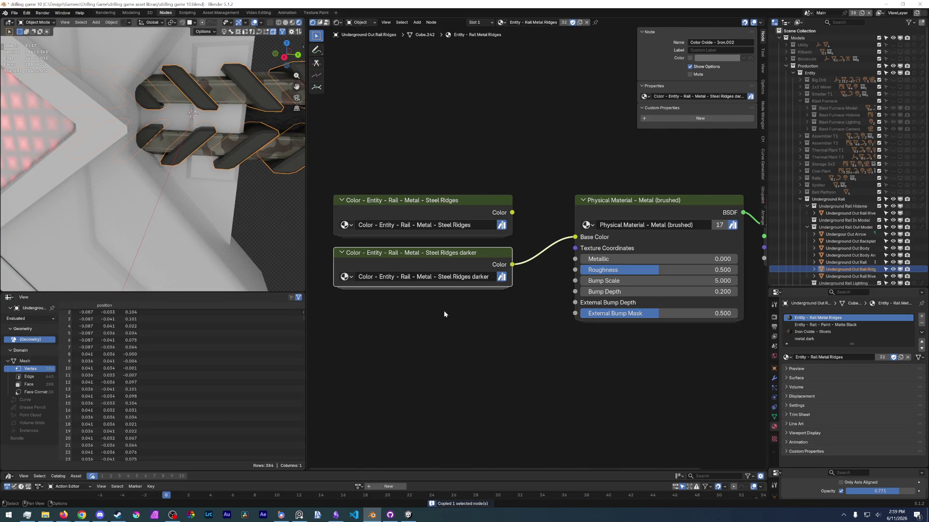